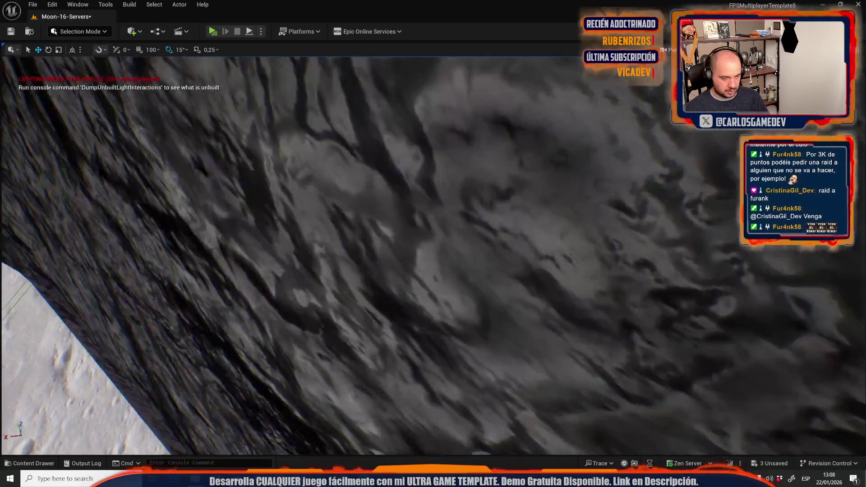
{"action": "key", "text": "s"}
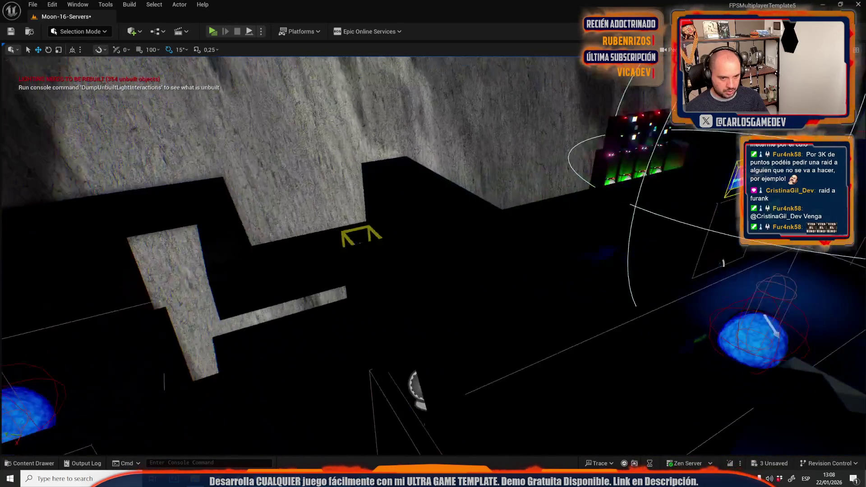
- Alt-drag a copy of the light onto the server room floor centre and view it from above
{"action": "left_click_drag", "start_coordinate": [841, 307], "coordinate": [433, 331]}
{"action": "key", "text": "w"}
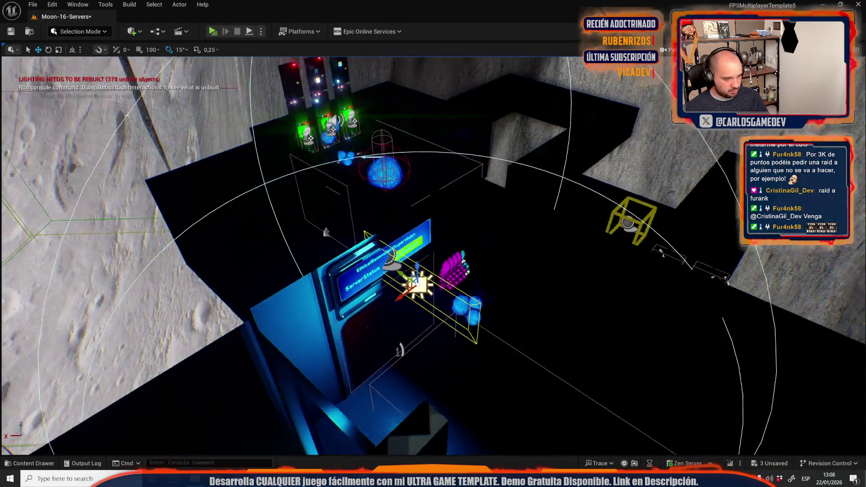
{"action": "key", "text": "w"}
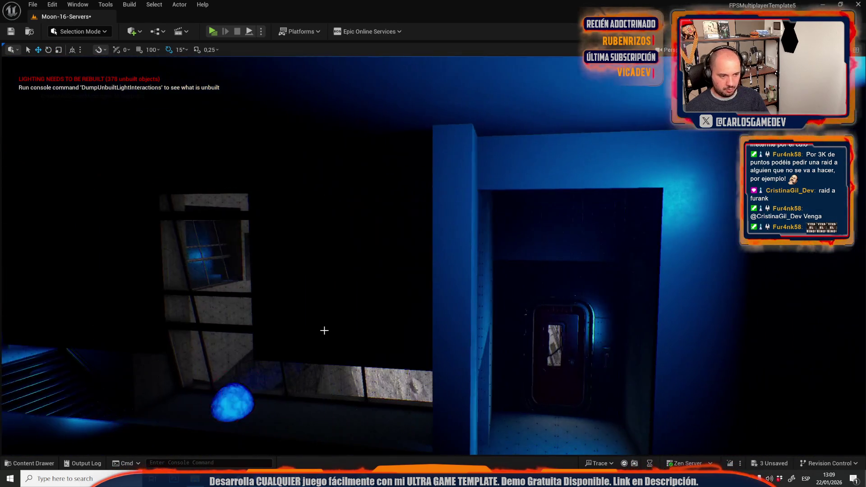
- Fly into the moonlit stair corridor, deselect the SLIMES_REMAINING display, and view the whole level
{"action": "key", "text": "w"}
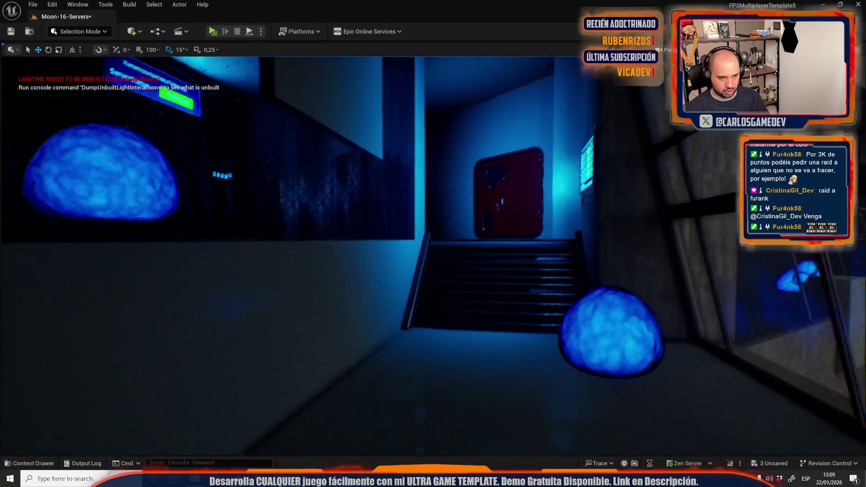
{"action": "key", "text": "w"}
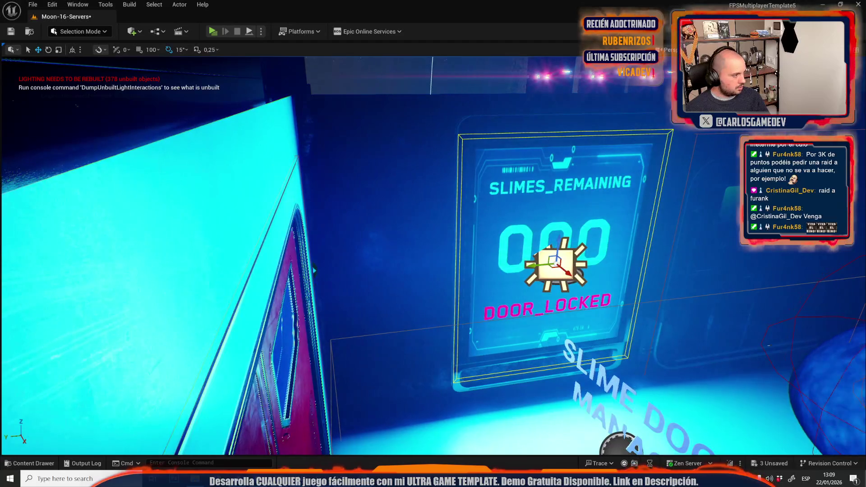
{"action": "key", "text": "Escape"}
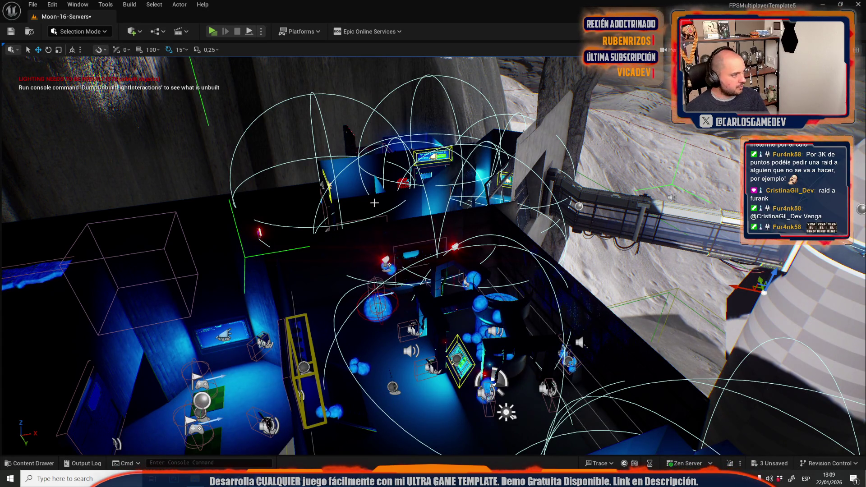
{"action": "left_click_drag", "start_coordinate": [28, 181], "coordinate": [28, 181]}
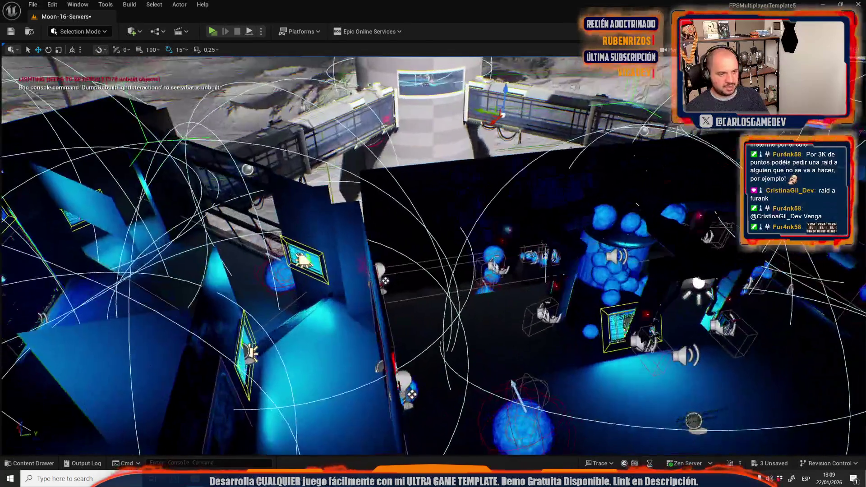
{"action": "key", "text": "ctrl+space"}
- Save All, saving the three listed assets including the Moon-16-Servers level
{"action": "left_click", "coordinate": [283, 255]}
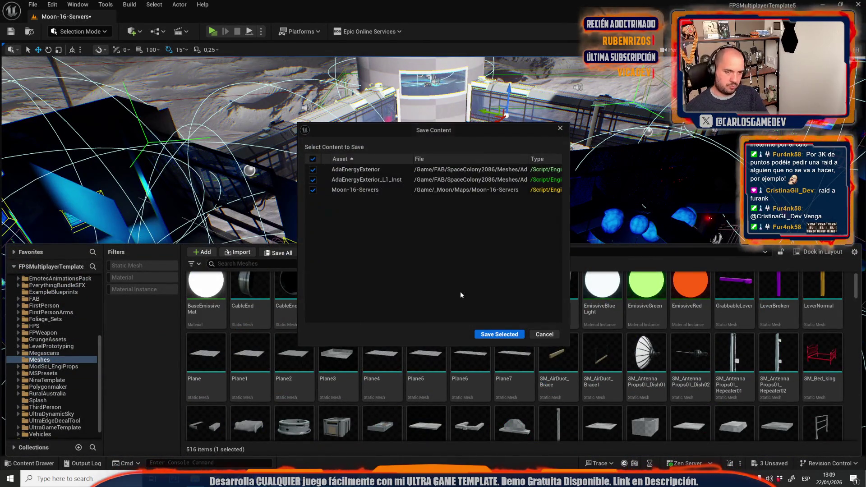
{"action": "left_click", "coordinate": [488, 334]}
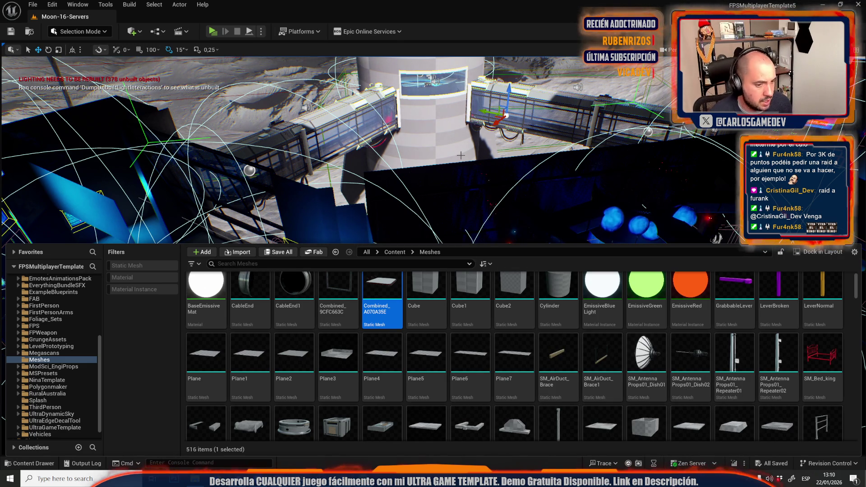
{"action": "mouse_move", "coordinate": [461, 155]}
{"action": "left_mouse_down"}
{"action": "mouse_move", "coordinate": [633, 130]}
{"action": "mouse_move", "coordinate": [440, 233]}
{"action": "left_mouse_up"}
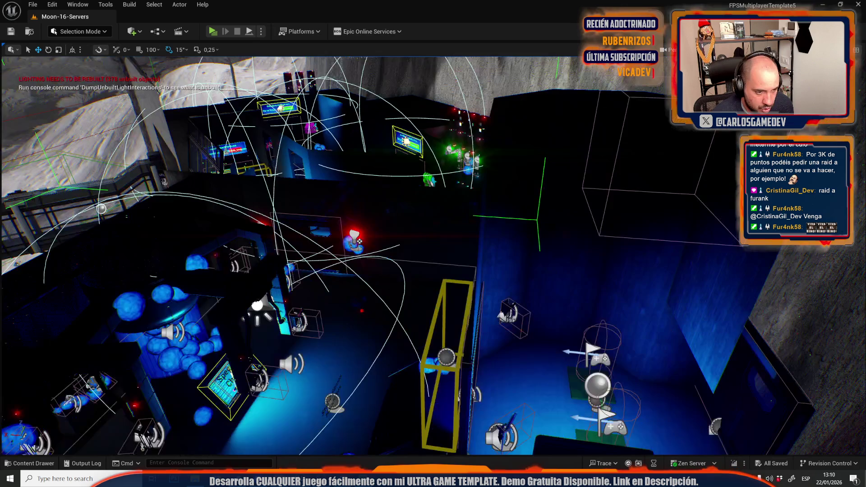
{"action": "mouse_move", "coordinate": [419, 188]}
{"action": "left_mouse_down"}
{"action": "mouse_move", "coordinate": [438, 189]}
{"action": "mouse_move", "coordinate": [454, 162]}
{"action": "mouse_move", "coordinate": [451, 212]}
{"action": "mouse_move", "coordinate": [424, 217]}
{"action": "mouse_move", "coordinate": [450, 174]}
{"action": "left_mouse_up"}
- Show the editor gizmos again and start a GPU Lightmass lighting build from the Build menu
{"action": "key", "text": "g"}
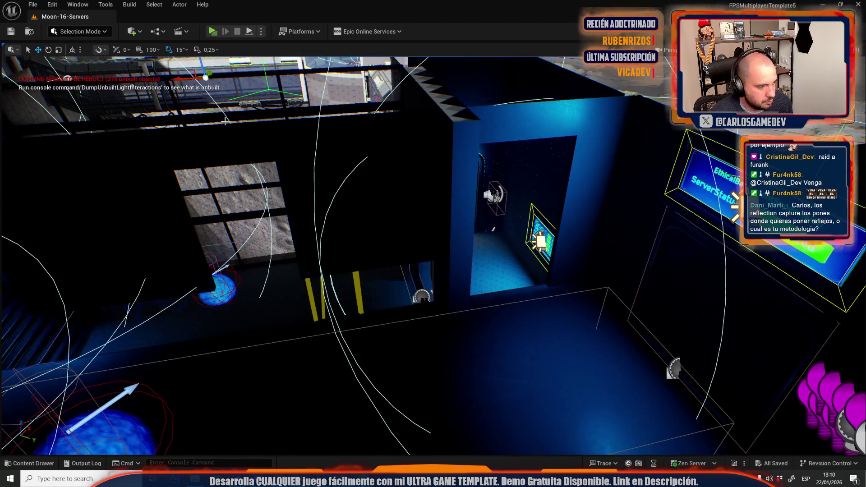
{"action": "left_click", "coordinate": [132, 4]}
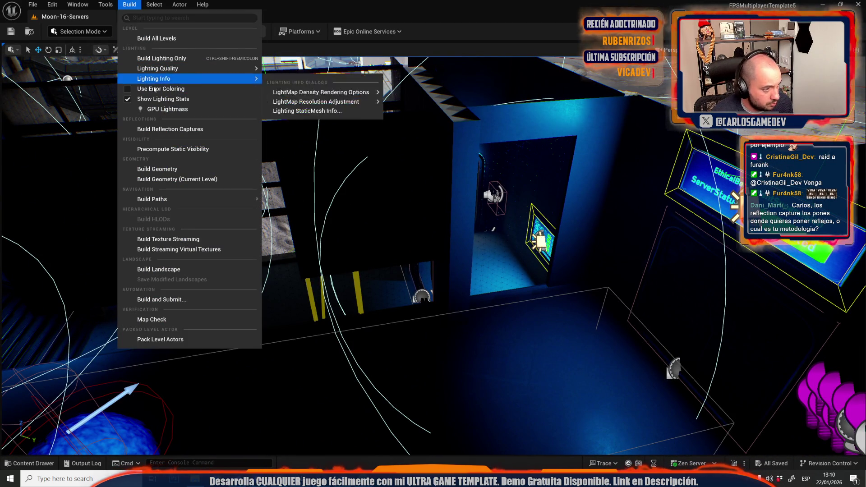
{"action": "left_click", "coordinate": [480, 362]}
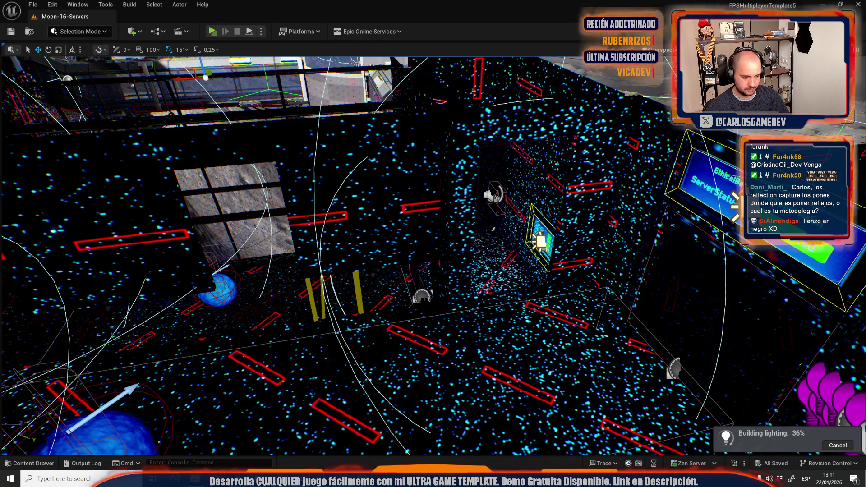
{"action": "key", "text": "alt+Tab"}
- Leave fullscreen playback and switch YouTube to the other account
{"action": "key", "text": "Escape"}
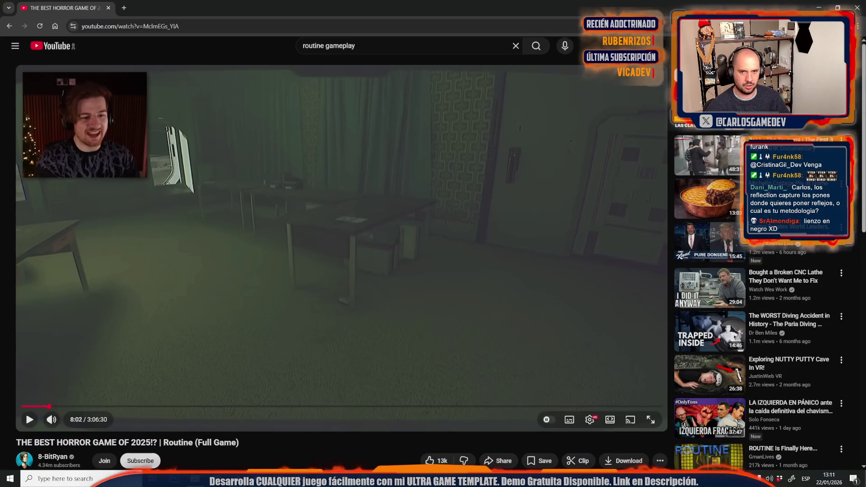
{"action": "left_click", "coordinate": [842, 48]}
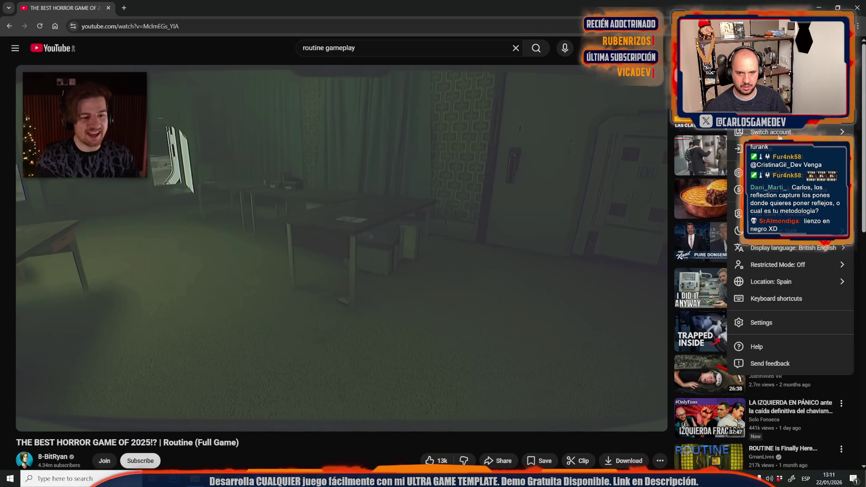
{"action": "left_click", "coordinate": [780, 133]}
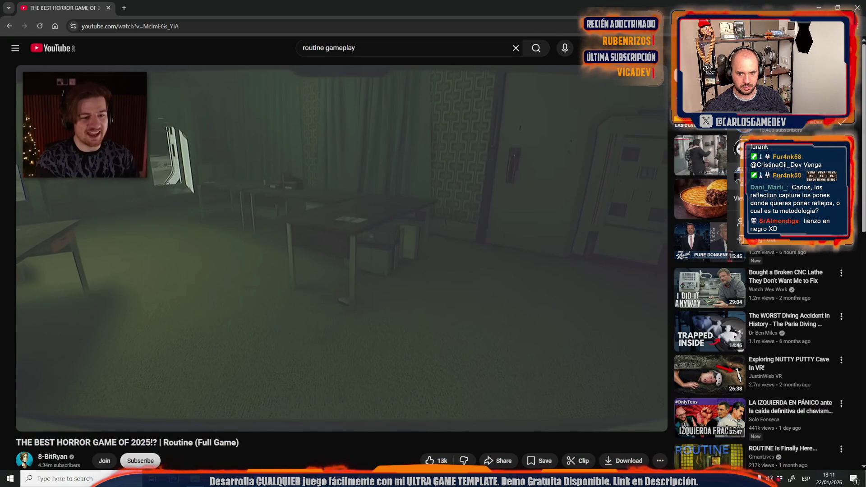
{"action": "left_click", "coordinate": [779, 180]}
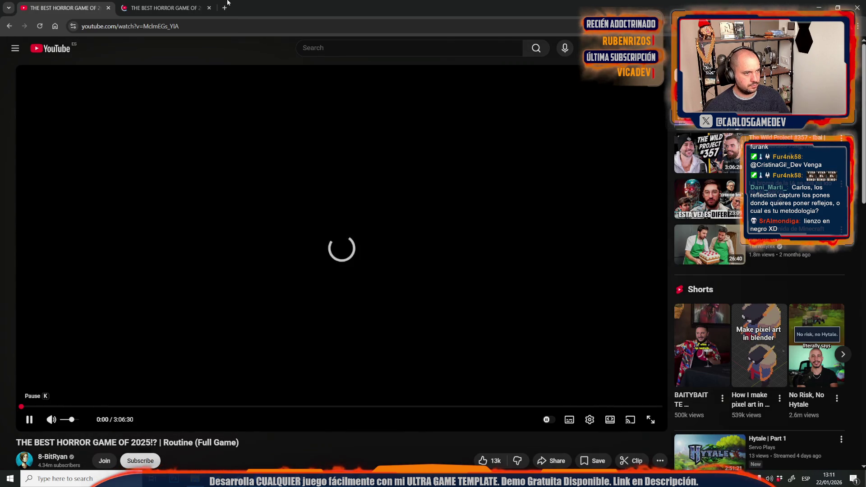
- In the second tab, go to the Together Coop Games channel page
{"action": "left_click", "coordinate": [154, 2]}
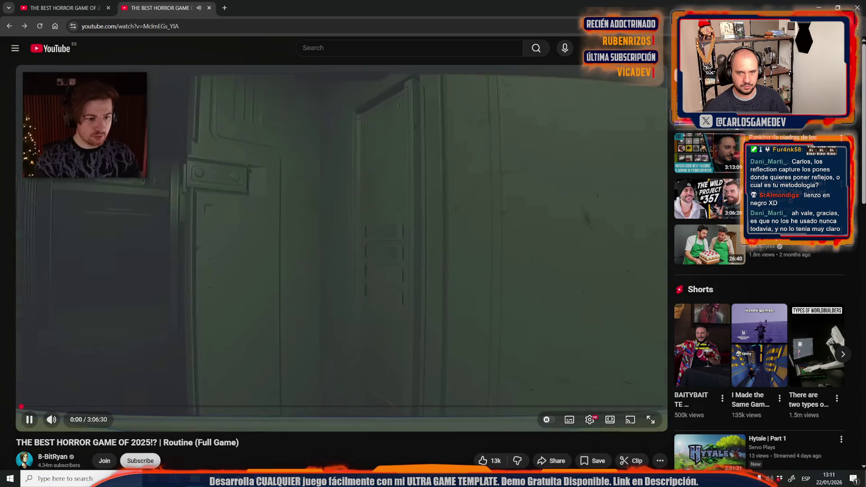
{"action": "left_click", "coordinate": [844, 48]}
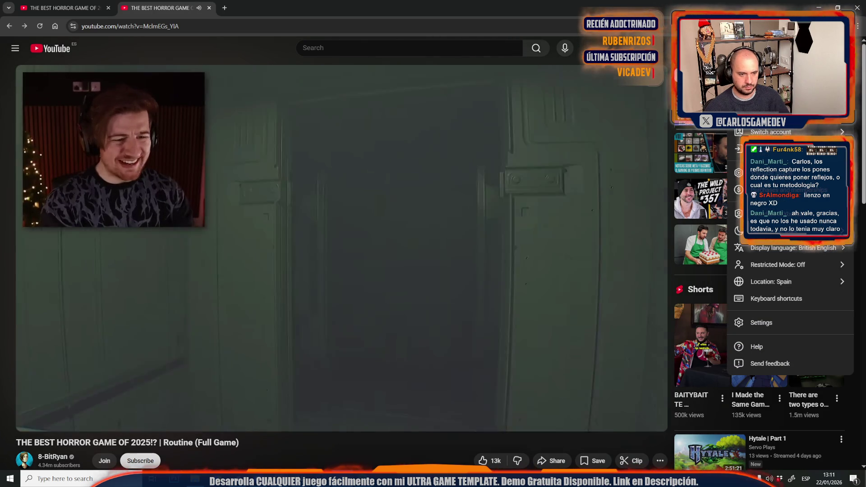
{"action": "left_click", "coordinate": [767, 92]}
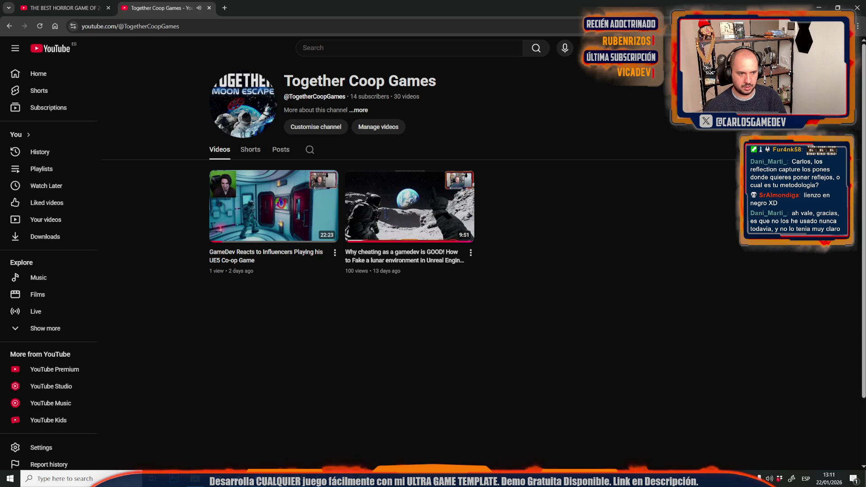
- Open the comment notification, then like the comment and give it a creator heart
{"action": "left_click", "coordinate": [817, 48]}
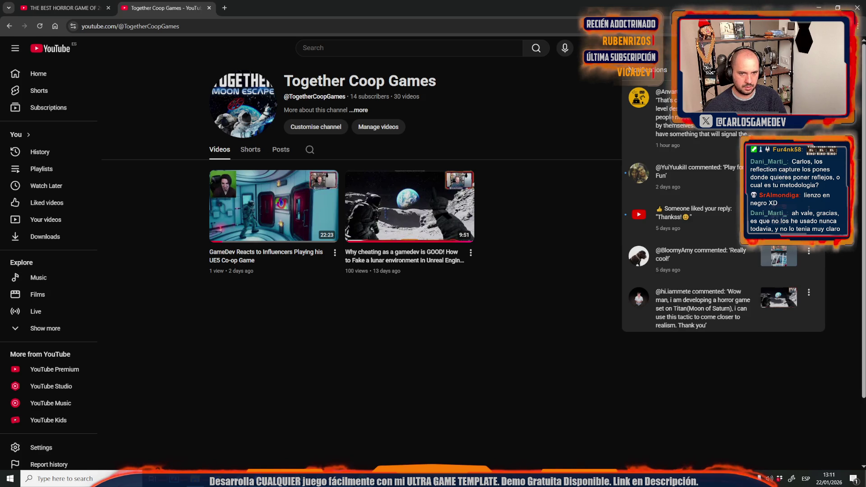
{"action": "left_click", "coordinate": [663, 112]}
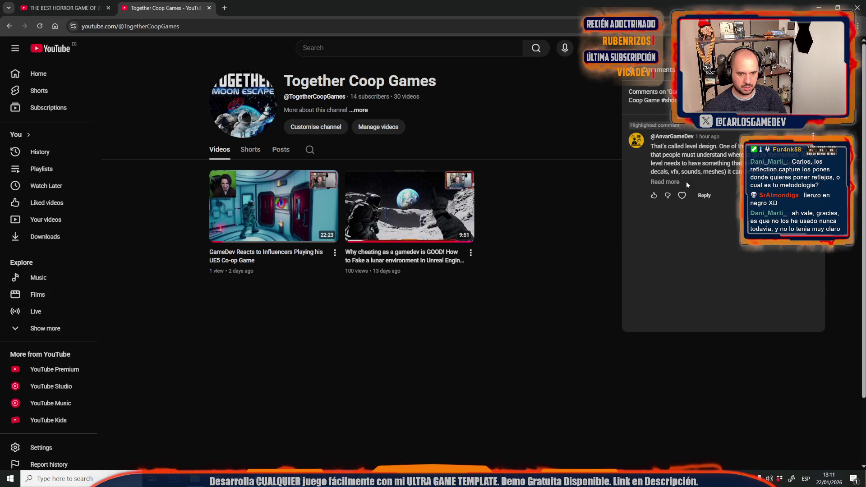
{"action": "left_click", "coordinate": [654, 195]}
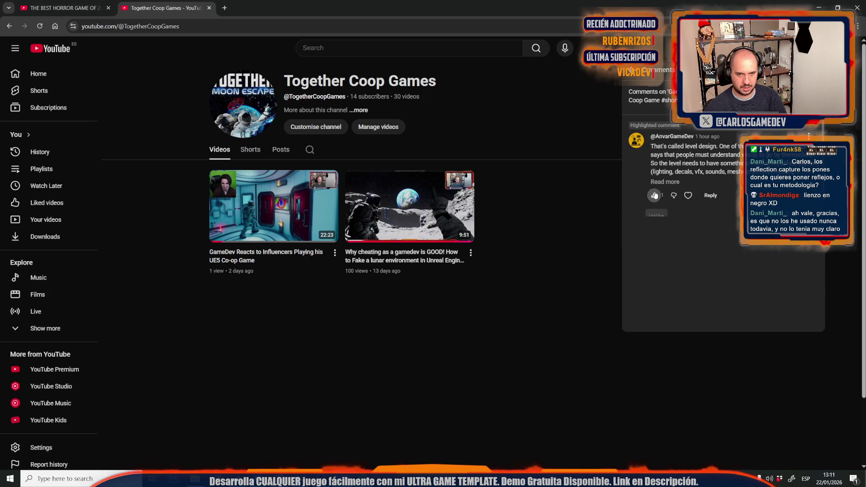
{"action": "left_click", "coordinate": [687, 197]}
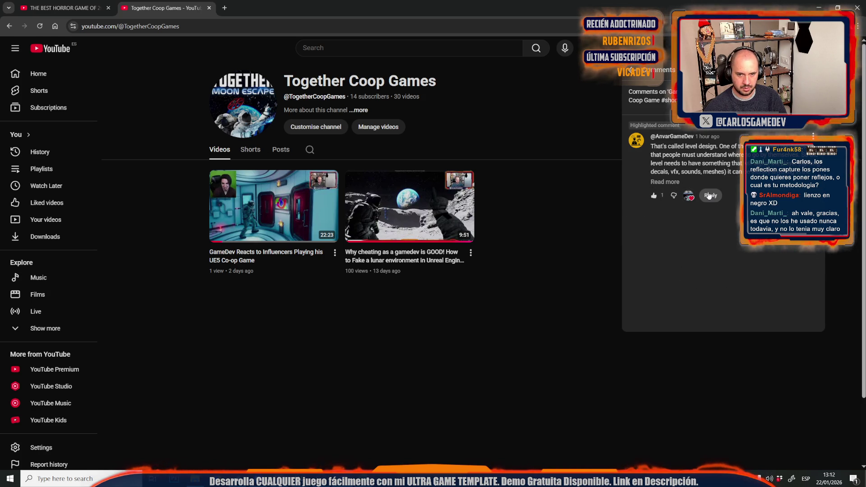
- Reply agreeing that players don't realize they are traps, then return to Unreal Editor
{"action": "left_click", "coordinate": [709, 196]}
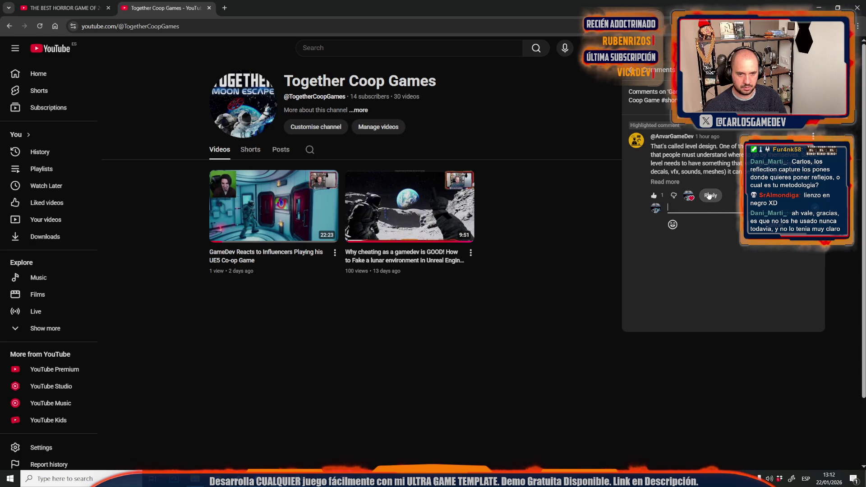
{"action": "type", "text": "YEs i"}
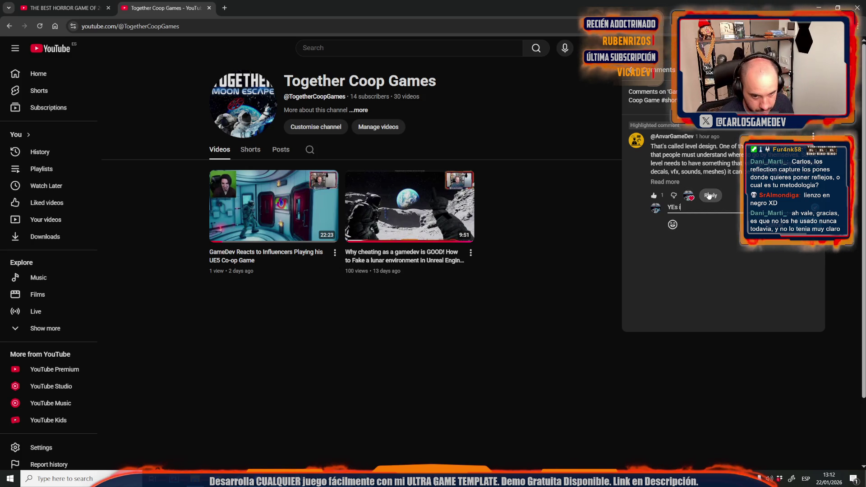
{"action": "type", "text": "ndeed!"}
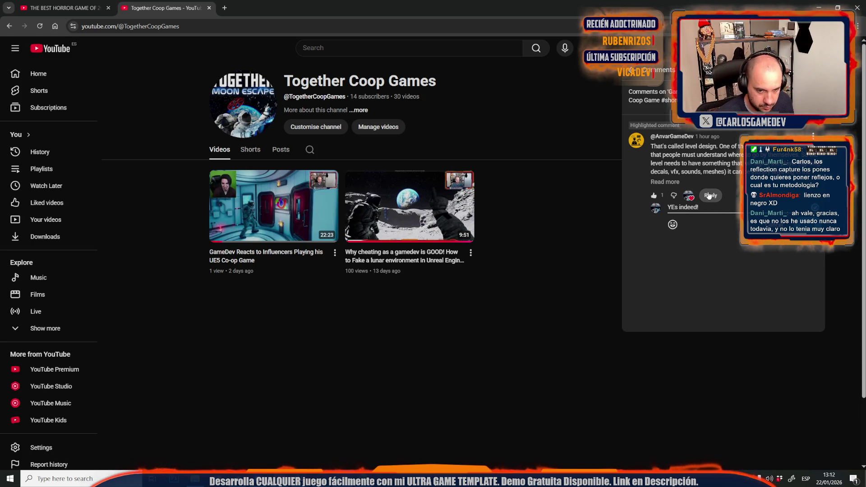
{"action": "key", "text": "Left"}
{"action": "key", "text": "Left"}
{"action": "key", "text": "Left"}
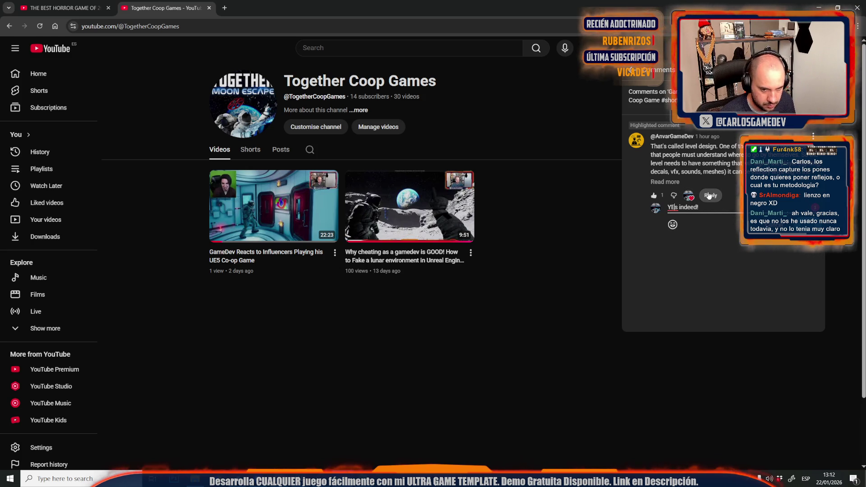
{"action": "key", "text": "BackSpace"}
{"action": "key", "text": "End"}
{"action": "type", "text": "I love it w"}
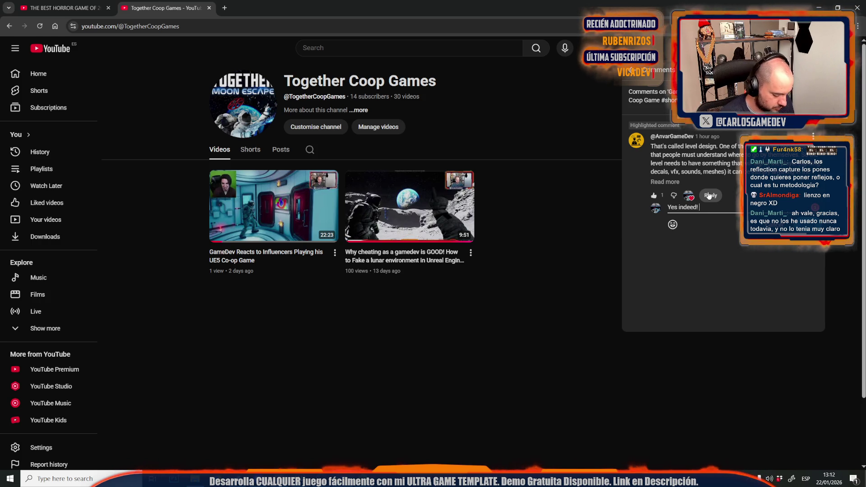
{"action": "type", "text": "hen pl"}
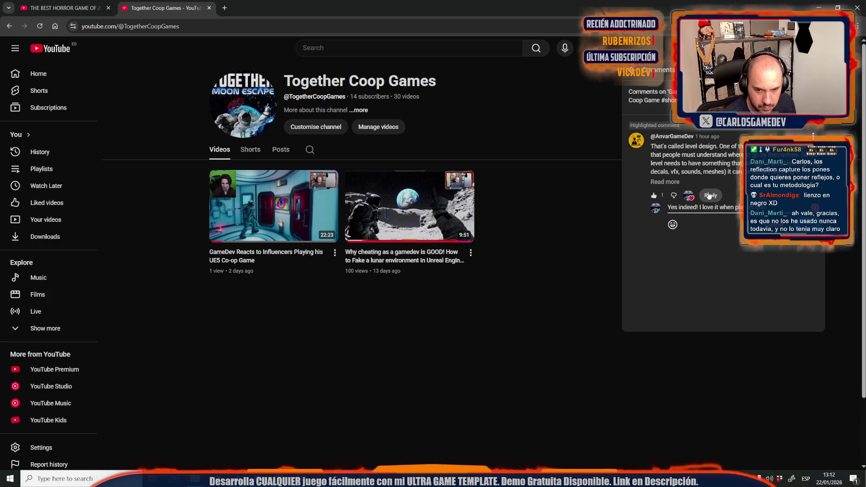
{"action": "type", "text": "eas"}
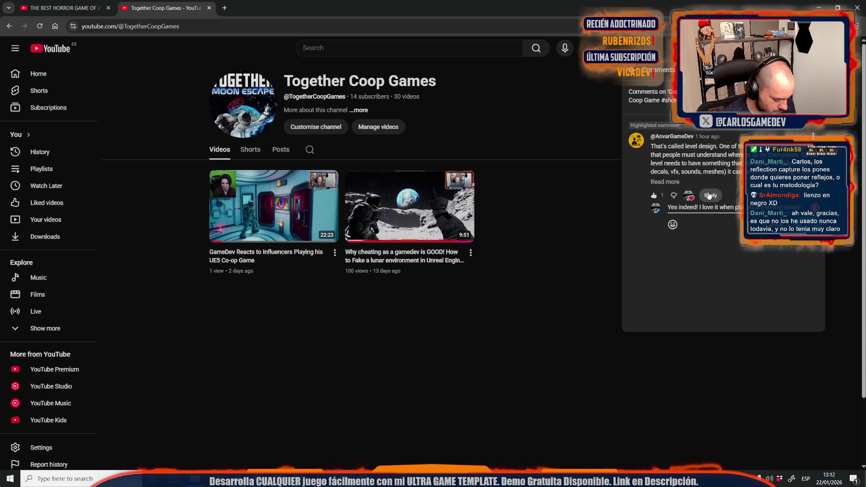
{"action": "type", "text": "y don't ev"}
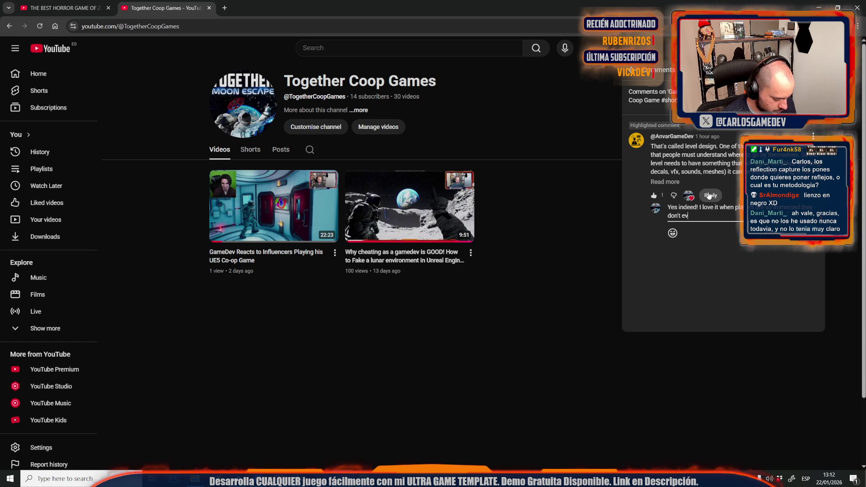
{"action": "type", "text": "en r"}
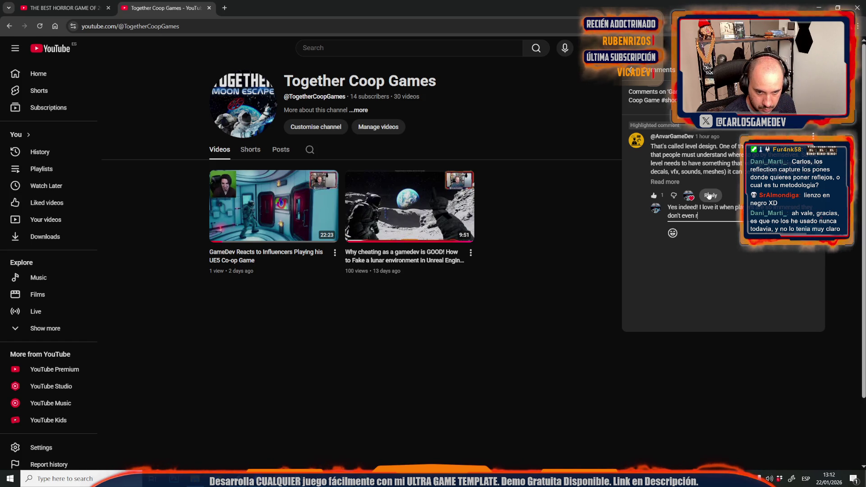
{"action": "type", "text": "elea"}
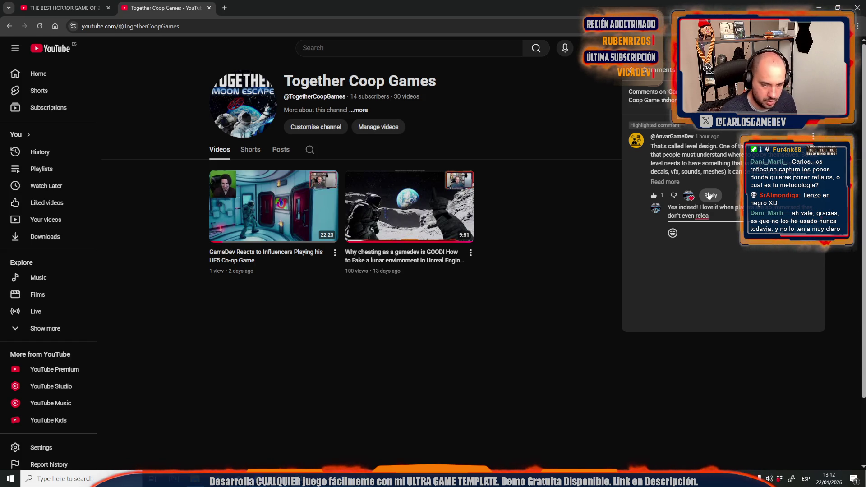
{"action": "type", "text": "size they are"}
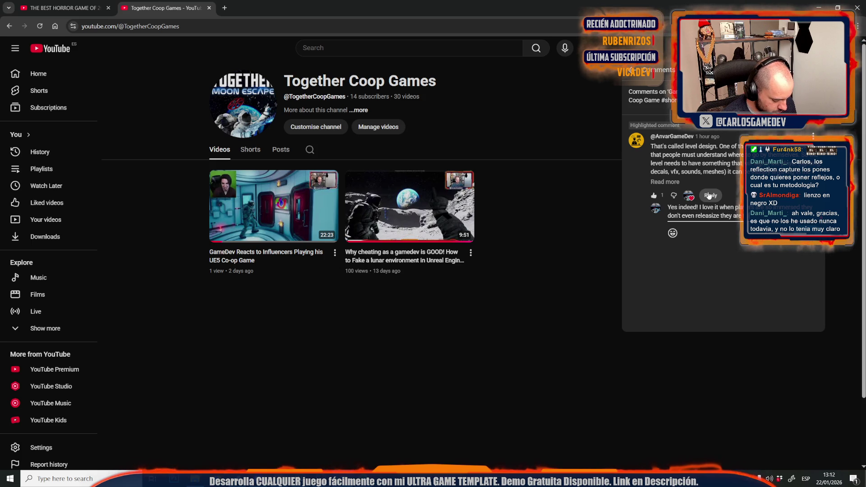
{"action": "type", "text": " traps"}
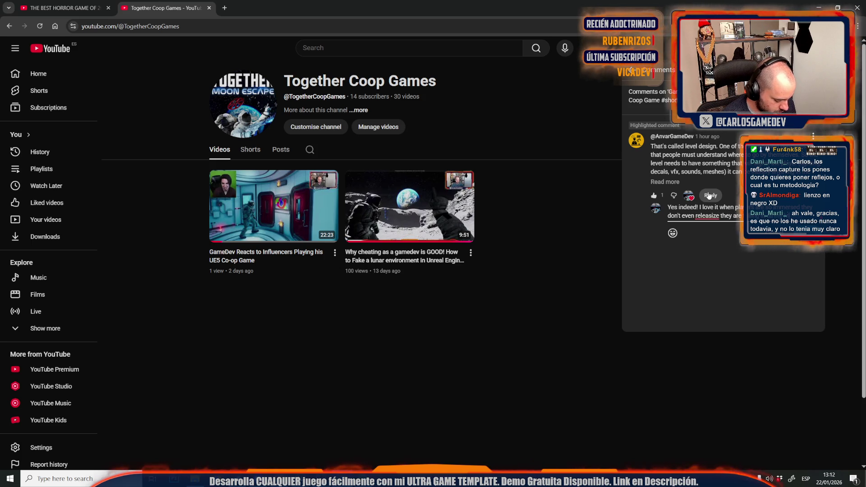
{"action": "type", "text": " jejeje"}
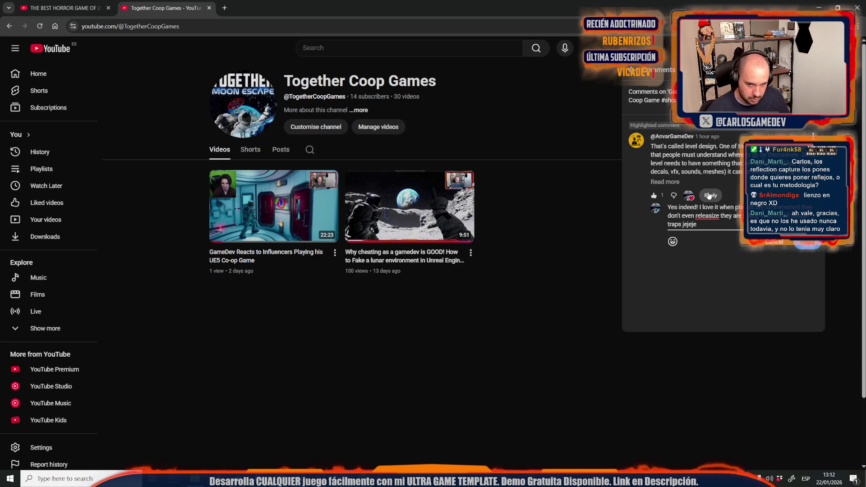
{"action": "left_click", "coordinate": [807, 243]}
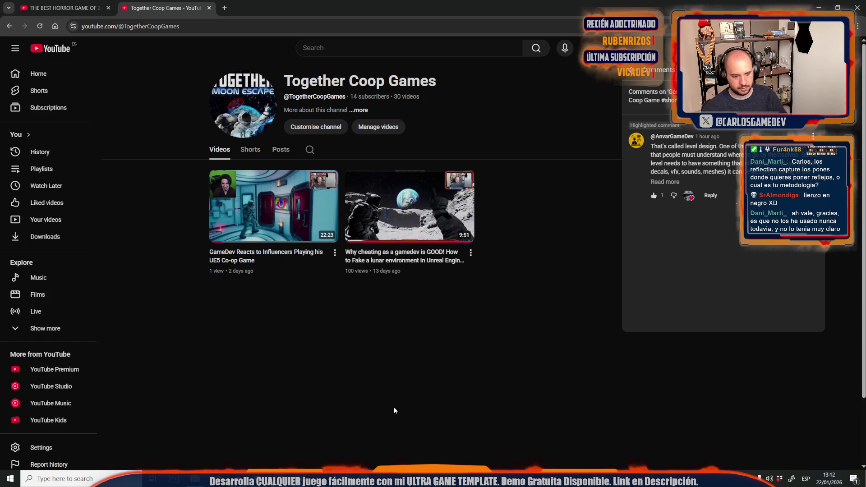
{"action": "mouse_move", "coordinate": [195, 479]}
{"action": "left_click", "coordinate": [268, 430]}
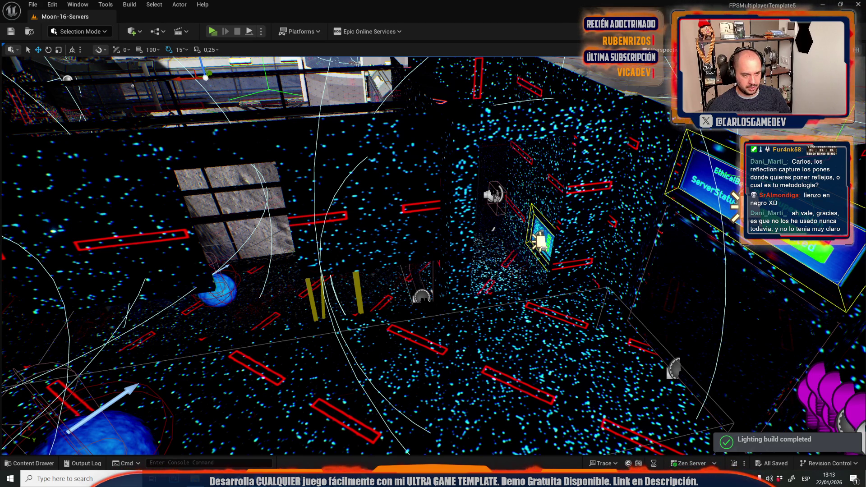
- Return to Lit view and fly the camera through the level into the elevator
{"action": "key", "text": "1"}
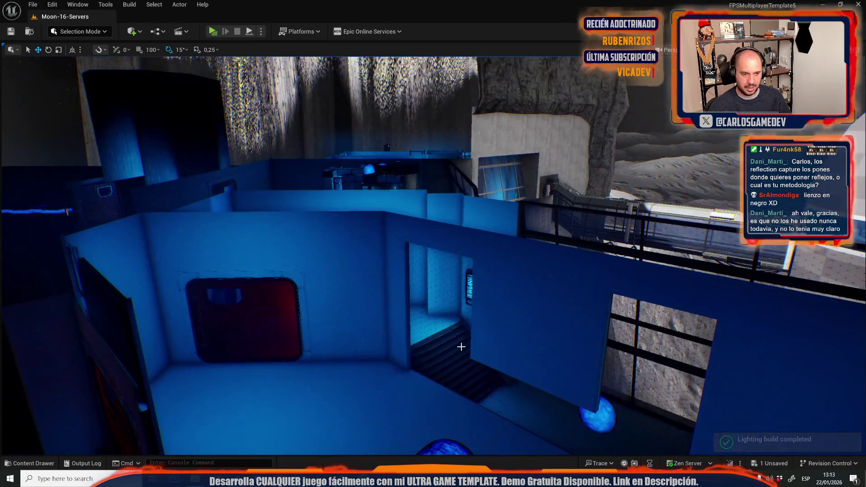
{"action": "key", "text": "2"}
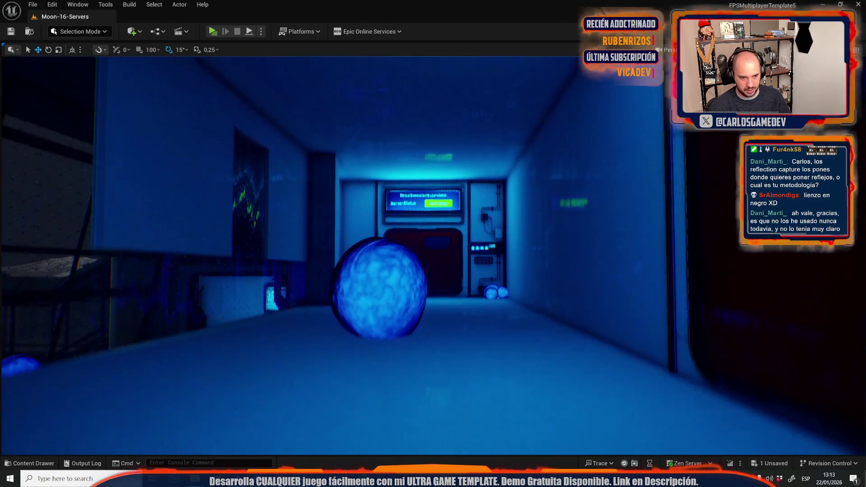
{"action": "key", "text": "3"}
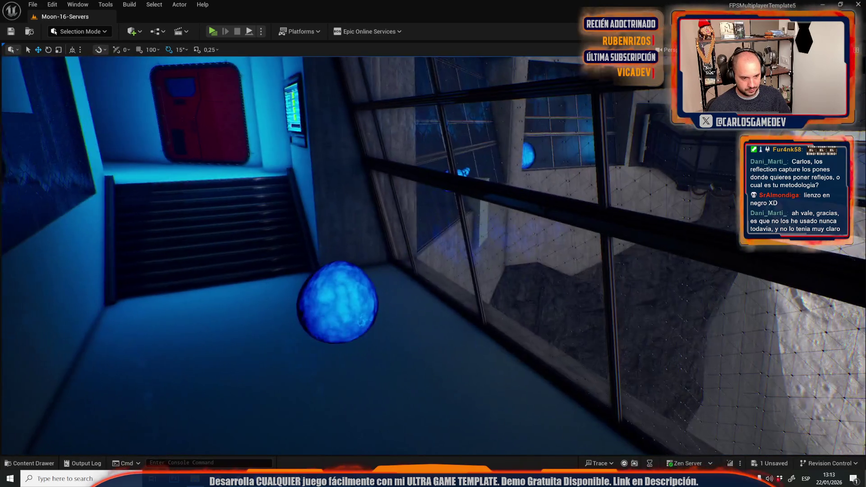
{"action": "key", "text": "4"}
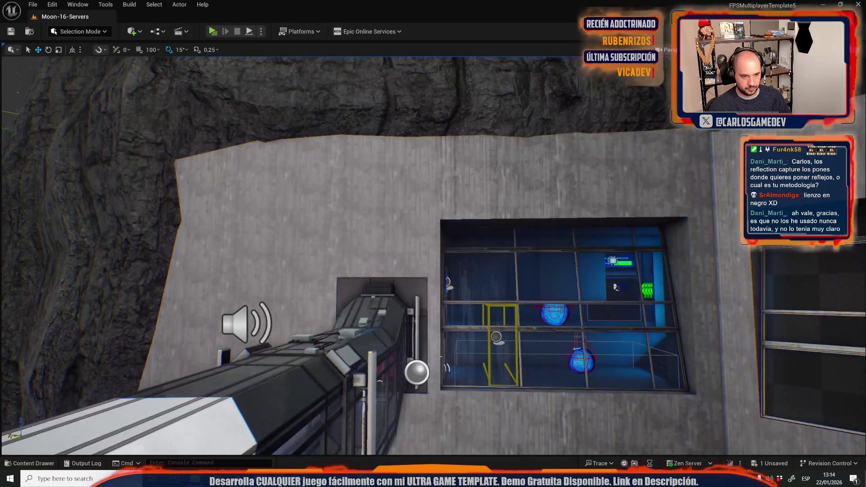
{"action": "key", "text": "f"}
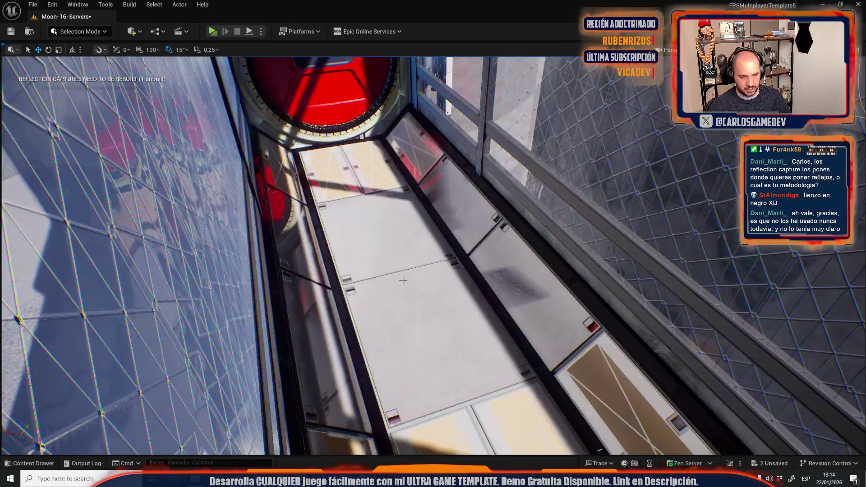
- Place a reflection capture in the elevator, duplicate it by the red door, and rebuild reflection captures
{"action": "key", "text": "ctrl+d"}
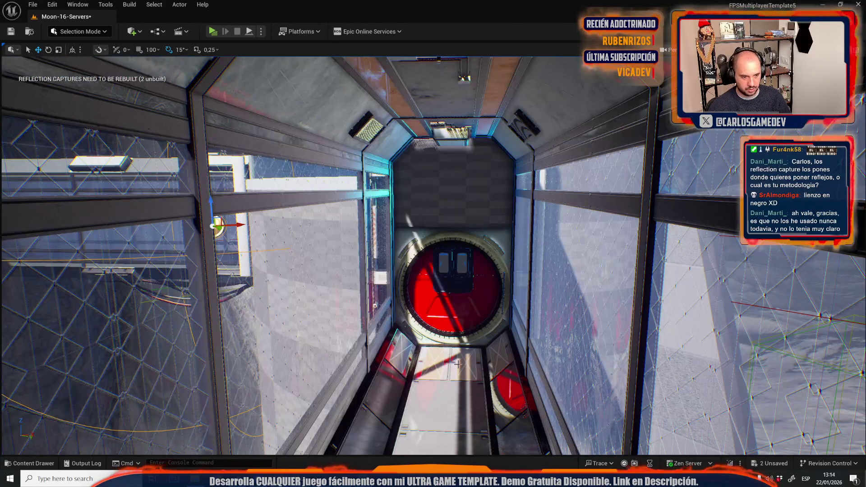
{"action": "key", "text": "ctrl+d"}
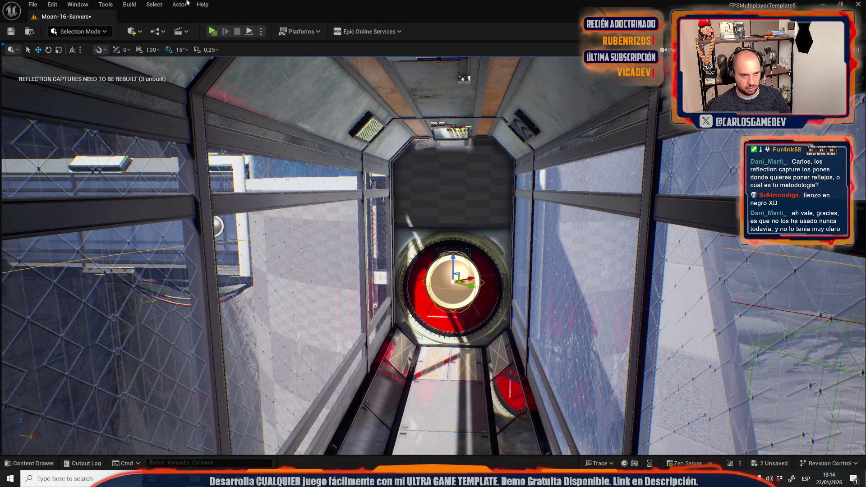
{"action": "left_click", "coordinate": [130, 4]}
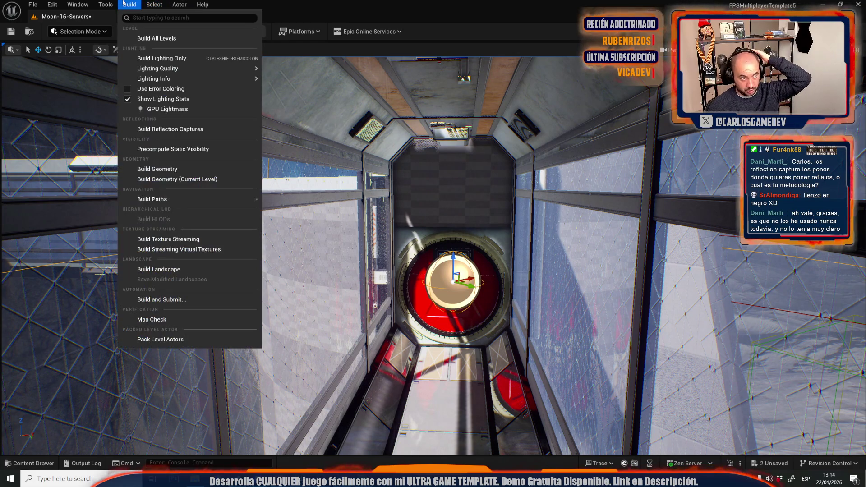
{"action": "left_click", "coordinate": [176, 130]}
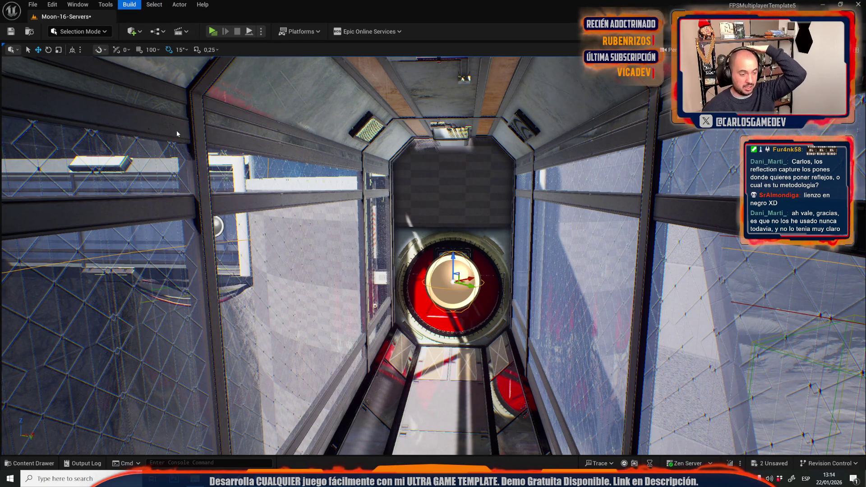
{"action": "mouse_move", "coordinate": [120, 80]}
{"action": "left_mouse_down"}
{"action": "mouse_move", "coordinate": [108, 61]}
{"action": "mouse_move", "coordinate": [135, 62]}
{"action": "mouse_move", "coordinate": [106, 64]}
{"action": "mouse_move", "coordinate": [106, 76]}
{"action": "mouse_move", "coordinate": [108, 54]}
{"action": "mouse_move", "coordinate": [137, 68]}
{"action": "left_mouse_up"}
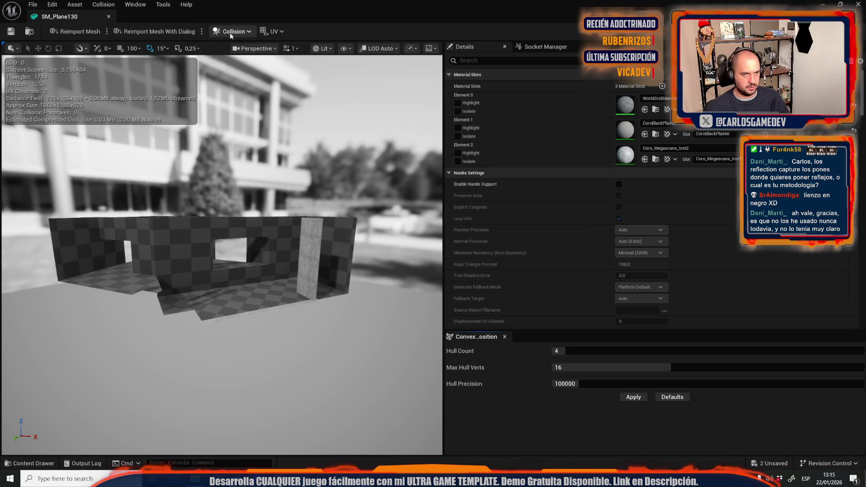
- In the SM_Plane130 mesh editor, show the UV channel display choices
{"action": "left_click", "coordinate": [273, 31]}
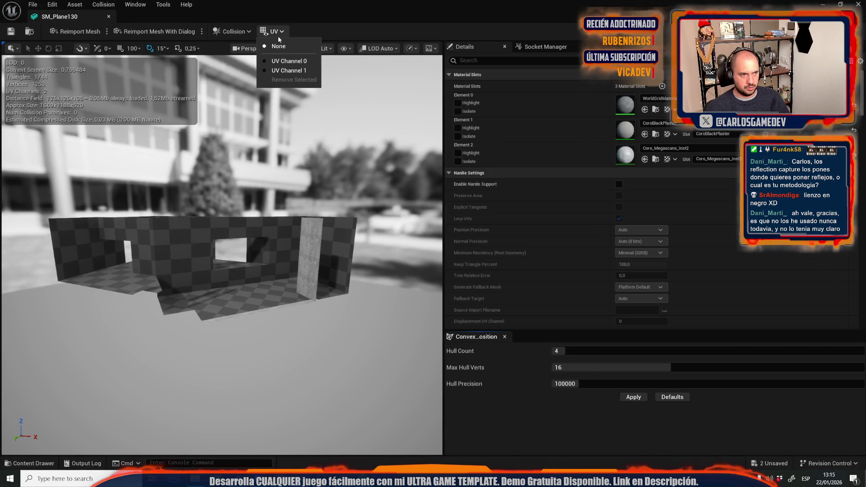
- Display UV Channel 1 and set SM_Plane130's Light Map Coordinate Index to 1
{"action": "left_click", "coordinate": [274, 71]}
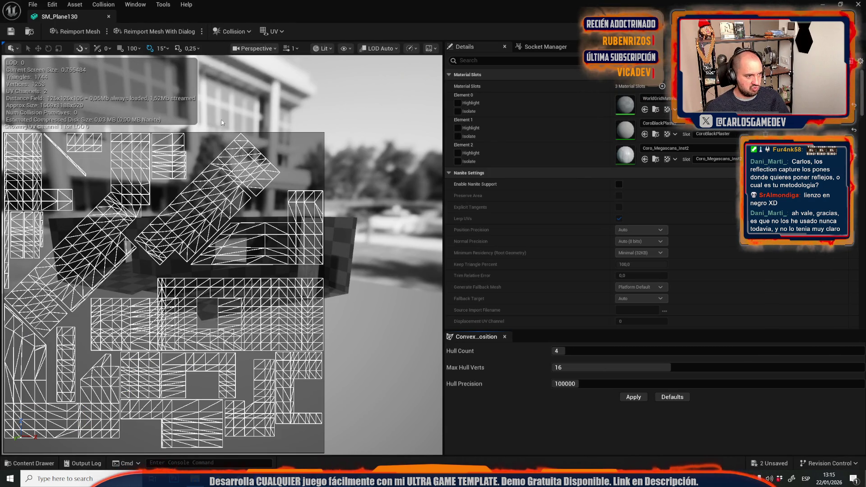
{"action": "scroll", "coordinate": [631, 233], "scroll_direction": "down", "scroll_amount": 10}
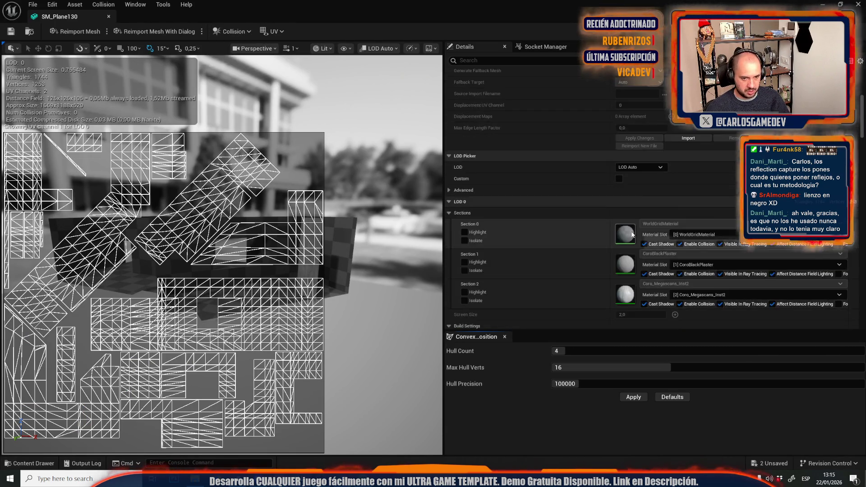
{"action": "scroll", "coordinate": [632, 233], "scroll_direction": "down", "scroll_amount": 5}
{"action": "scroll", "coordinate": [632, 232], "scroll_direction": "down", "scroll_amount": 3}
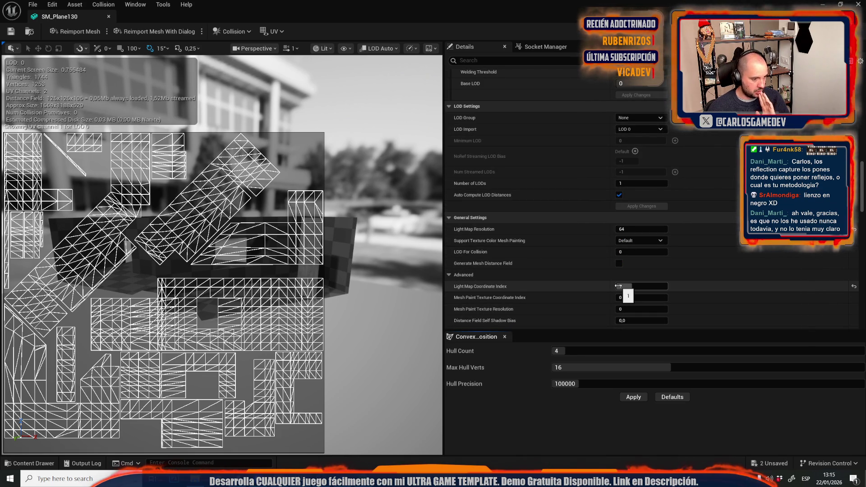
{"action": "left_click_drag", "start_coordinate": [618, 285], "coordinate": [619, 286]}
{"action": "left_click_drag", "start_coordinate": [144, 311], "coordinate": [129, 309]}
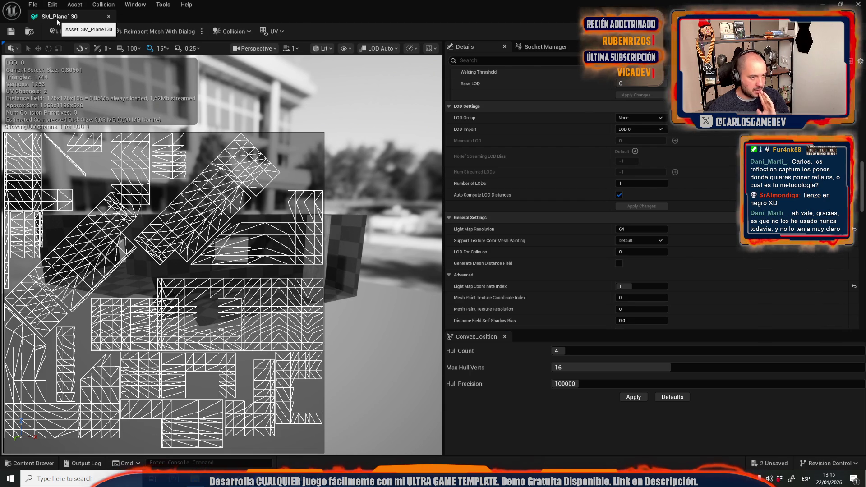
{"action": "key", "text": "alt+Tab"}
{"action": "left_click", "coordinate": [180, 4]}
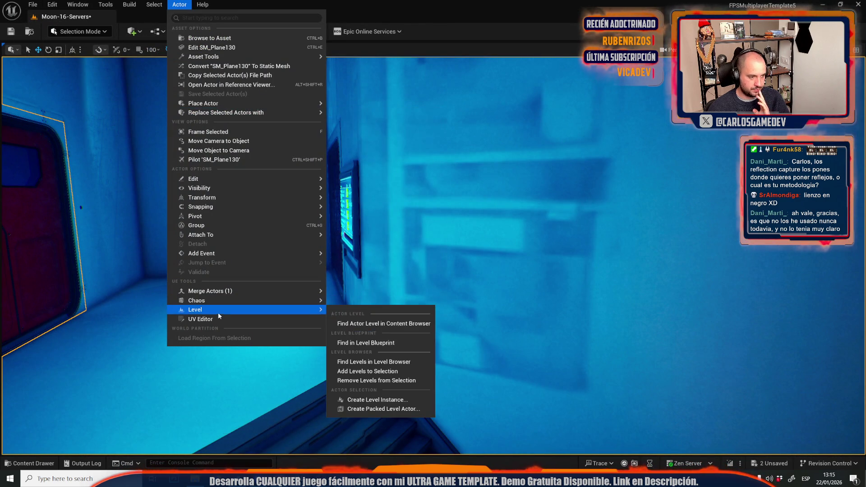
- Open SM_Plane130 in the UV editor on UV channel 1 and select the wide middle island
{"action": "left_click", "coordinate": [208, 319]}
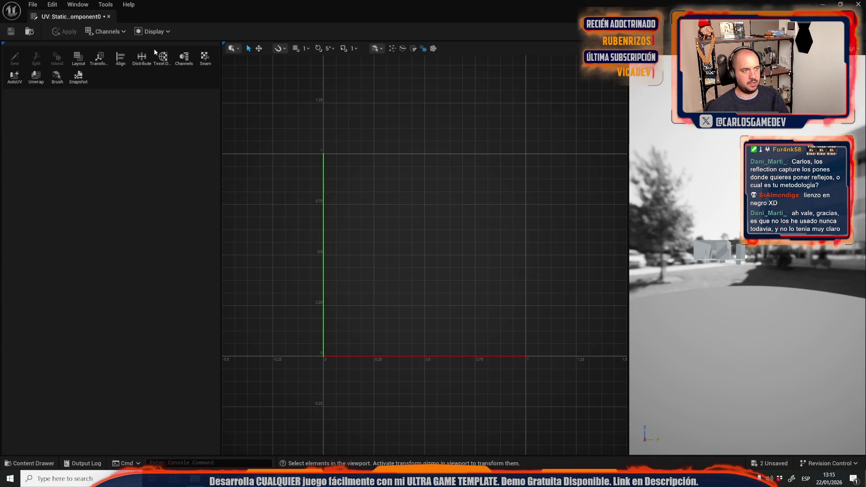
{"action": "left_click", "coordinate": [109, 33]}
{"action": "mouse_move", "coordinate": [133, 51]}
{"action": "left_click", "coordinate": [188, 60]}
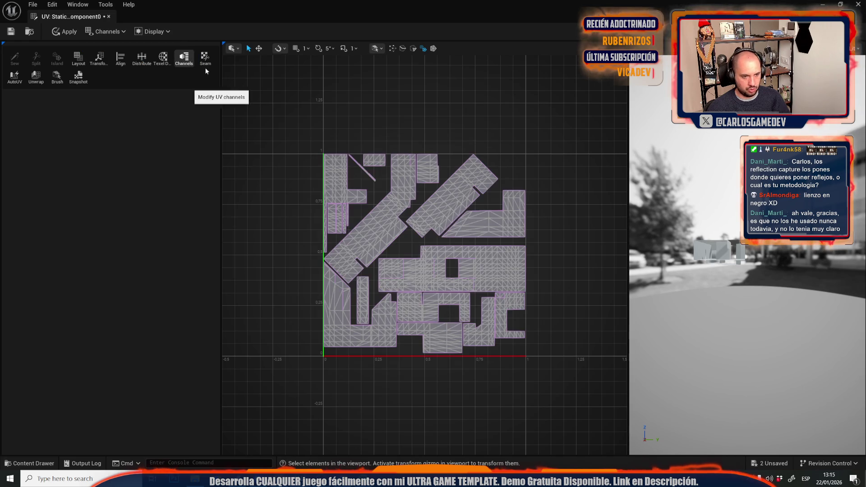
{"action": "scroll", "coordinate": [426, 396], "scroll_direction": "up", "scroll_amount": 5}
{"action": "left_click", "coordinate": [426, 396]}
{"action": "scroll", "coordinate": [381, 276], "scroll_direction": "down", "scroll_amount": 5}
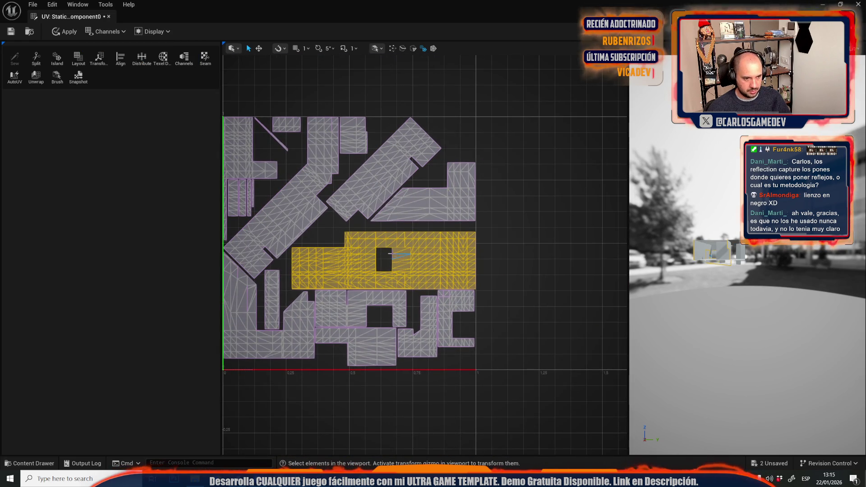
{"action": "scroll", "coordinate": [374, 254], "scroll_direction": "up", "scroll_amount": 5}
{"action": "scroll", "coordinate": [353, 261], "scroll_direction": "down", "scroll_amount": 5}
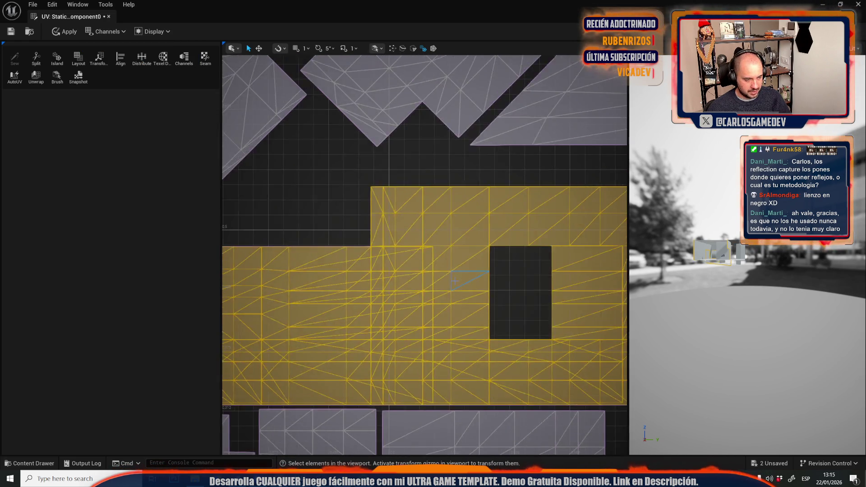
{"action": "scroll", "coordinate": [410, 258], "scroll_direction": "up", "scroll_amount": 5}
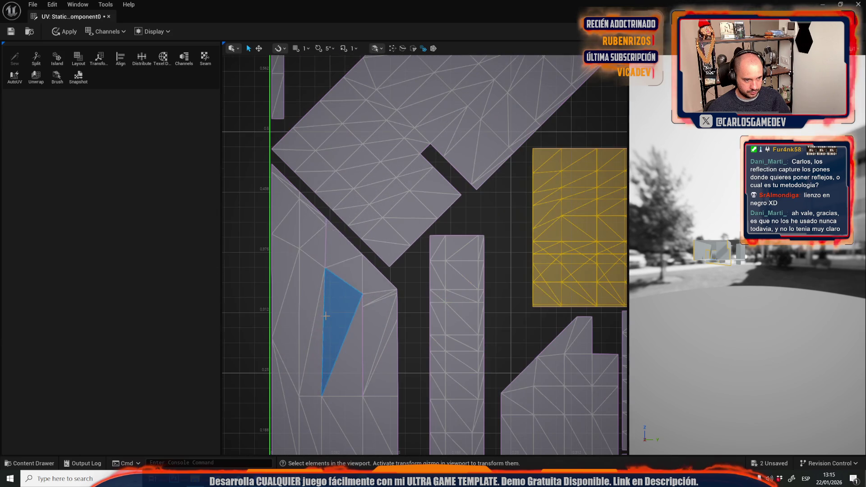
{"action": "left_click_drag", "start_coordinate": [408, 276], "coordinate": [311, 228]}
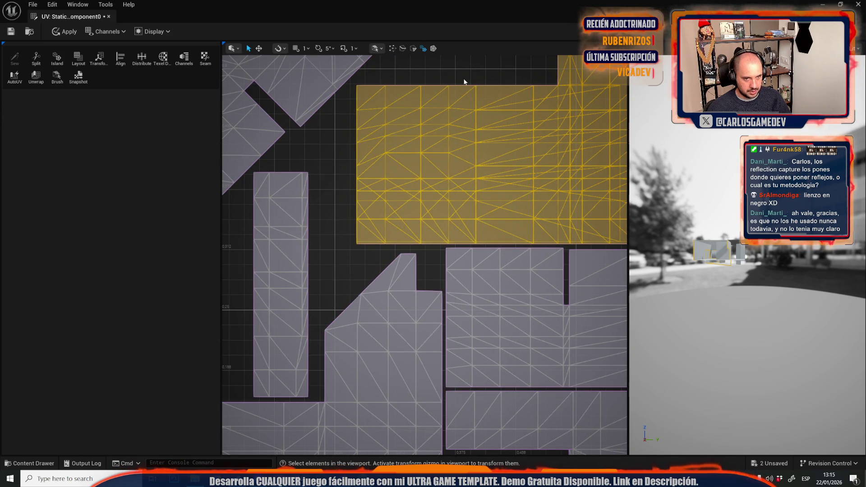
{"action": "left_click_drag", "start_coordinate": [744, 339], "coordinate": [744, 270]}
{"action": "mouse_move", "coordinate": [672, 197]}
{"action": "left_mouse_down"}
{"action": "mouse_move", "coordinate": [672, 226]}
{"action": "mouse_move", "coordinate": [672, 197]}
{"action": "left_mouse_up"}
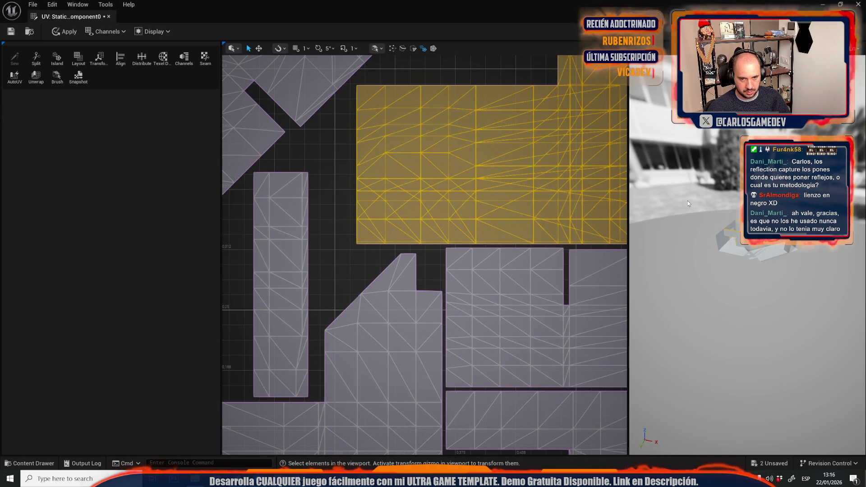
{"action": "scroll", "coordinate": [280, 223], "scroll_direction": "down", "scroll_amount": 5}
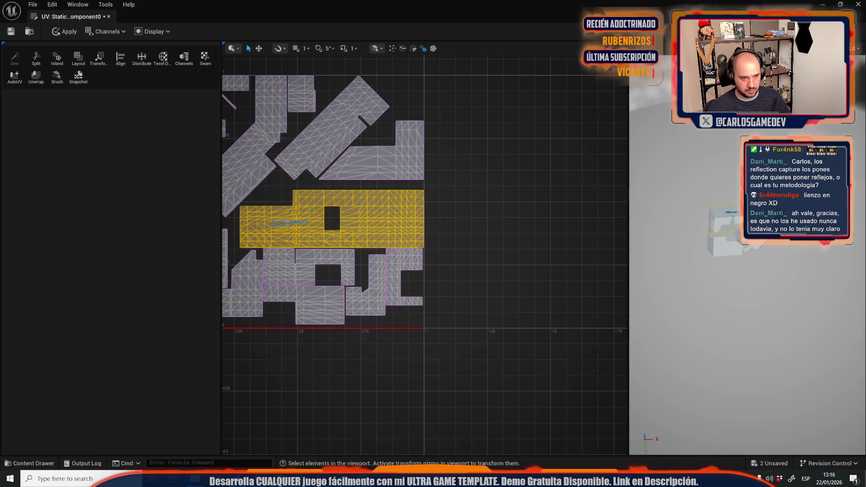
{"action": "scroll", "coordinate": [286, 221], "scroll_direction": "down", "scroll_amount": 3}
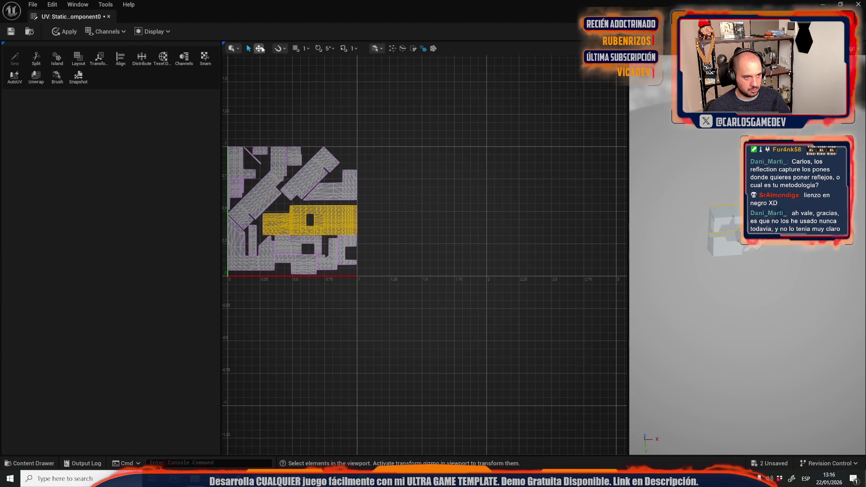
- Move the yellow island outside the UV square, reselect it by triangle, then clear the selection
{"action": "left_click", "coordinate": [263, 48]}
{"action": "left_click_drag", "start_coordinate": [327, 239], "coordinate": [442, 230]}
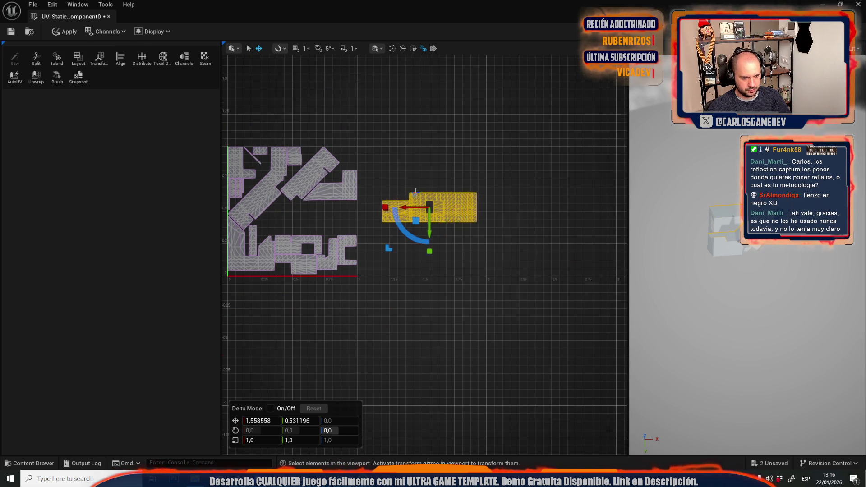
{"action": "scroll", "coordinate": [409, 216], "scroll_direction": "up", "scroll_amount": 6}
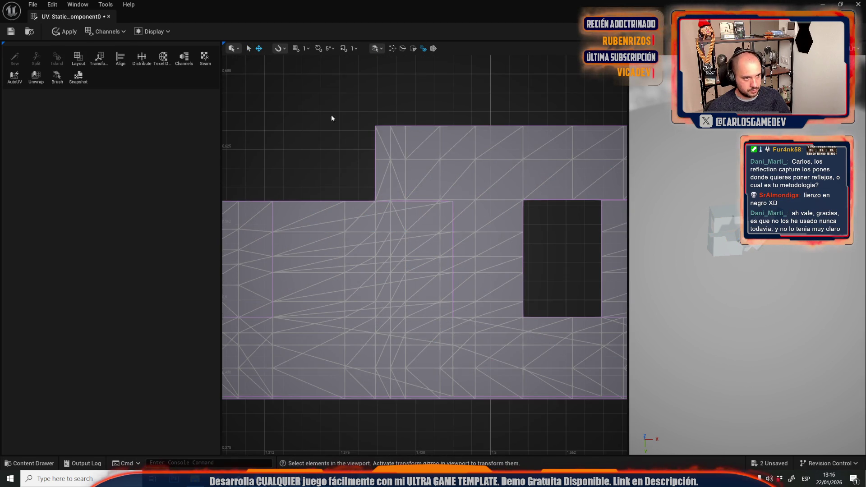
{"action": "left_click", "coordinate": [413, 49]}
{"action": "left_click", "coordinate": [366, 248]}
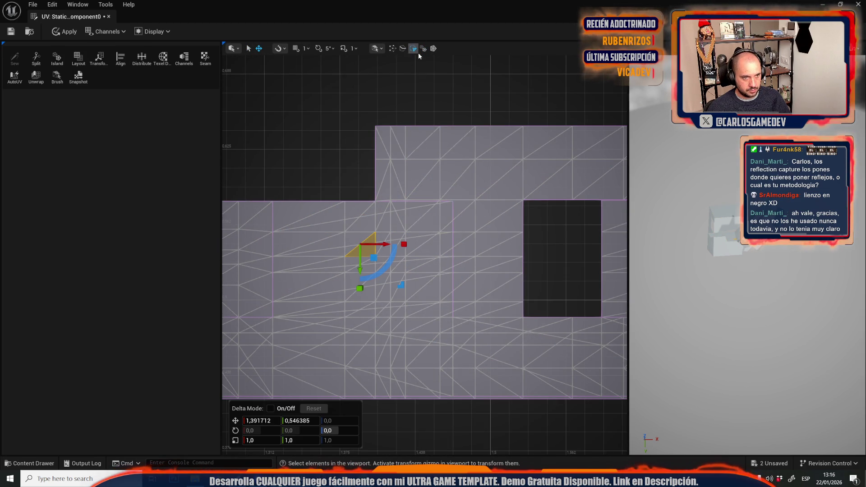
{"action": "left_click", "coordinate": [424, 48]}
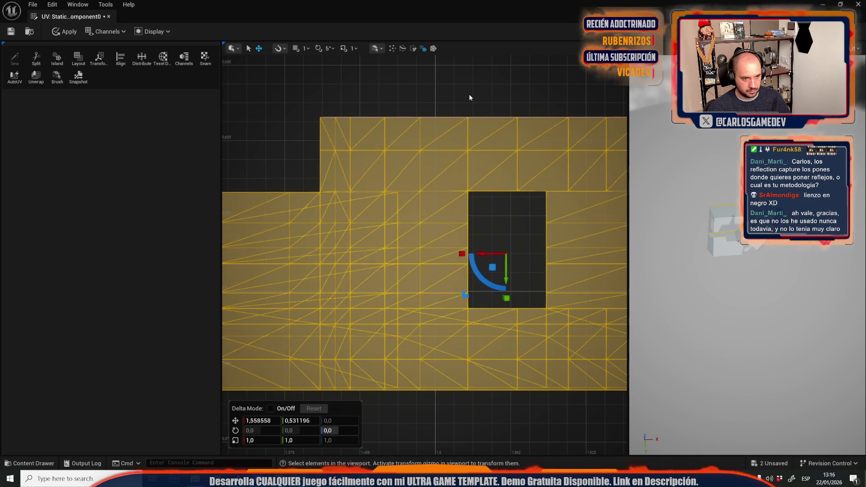
{"action": "left_click", "coordinate": [470, 95]}
{"action": "scroll", "coordinate": [427, 195], "scroll_direction": "down", "scroll_amount": 1}
{"action": "scroll", "coordinate": [427, 194], "scroll_direction": "down", "scroll_amount": 4}
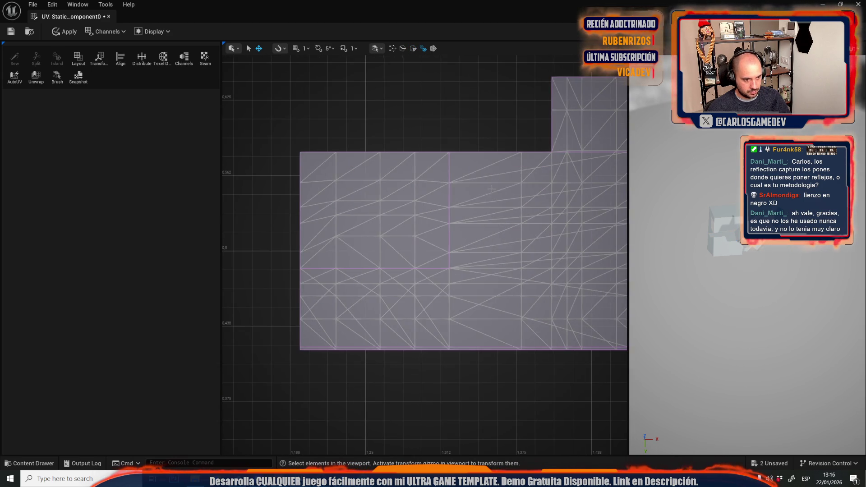
{"action": "left_click_drag", "start_coordinate": [441, 250], "coordinate": [322, 240]}
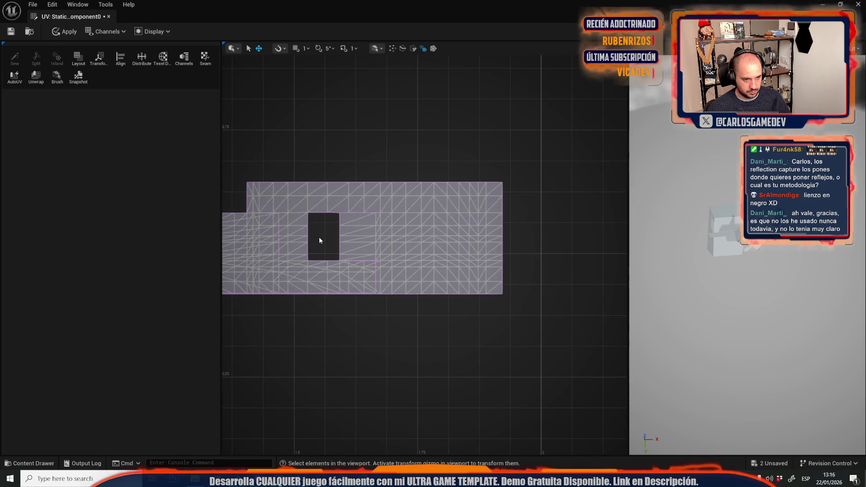
- Try AutoUV, cancel it, and close the UV editor discarding the changes
{"action": "left_click", "coordinate": [15, 76]}
{"action": "key", "text": "f"}
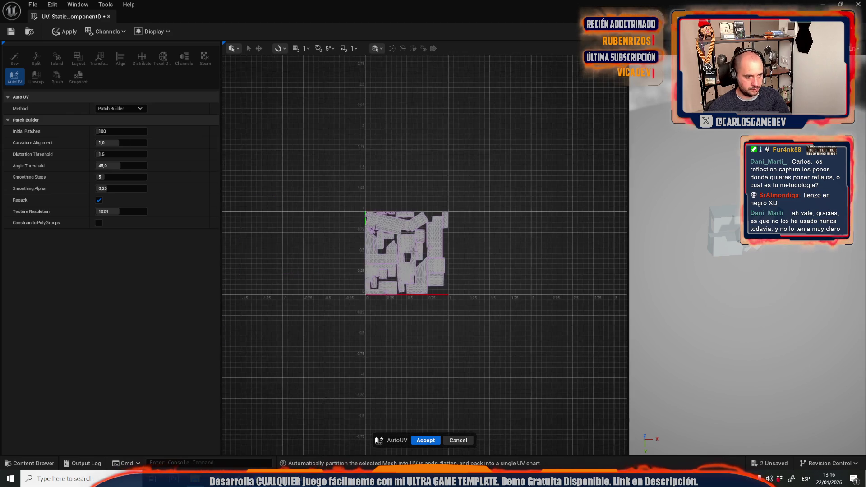
{"action": "left_click_drag", "start_coordinate": [371, 282], "coordinate": [471, 344]}
{"action": "scroll", "coordinate": [445, 298], "scroll_direction": "down", "scroll_amount": 2}
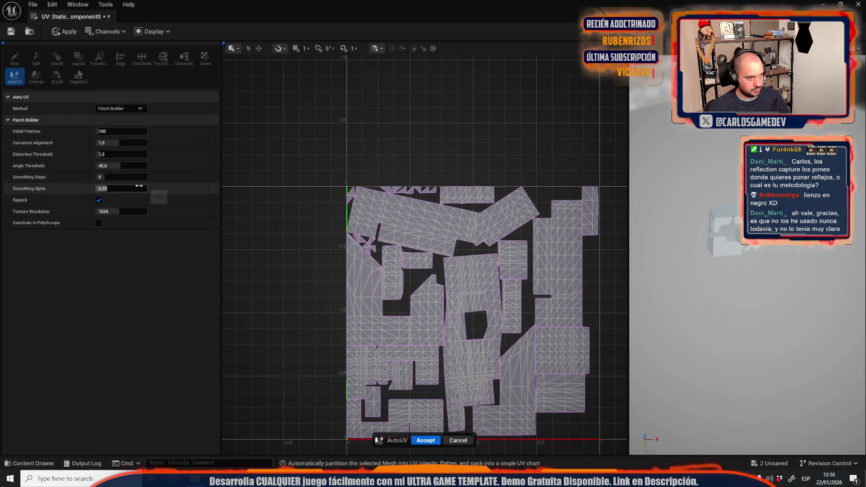
{"action": "left_click", "coordinate": [471, 440]}
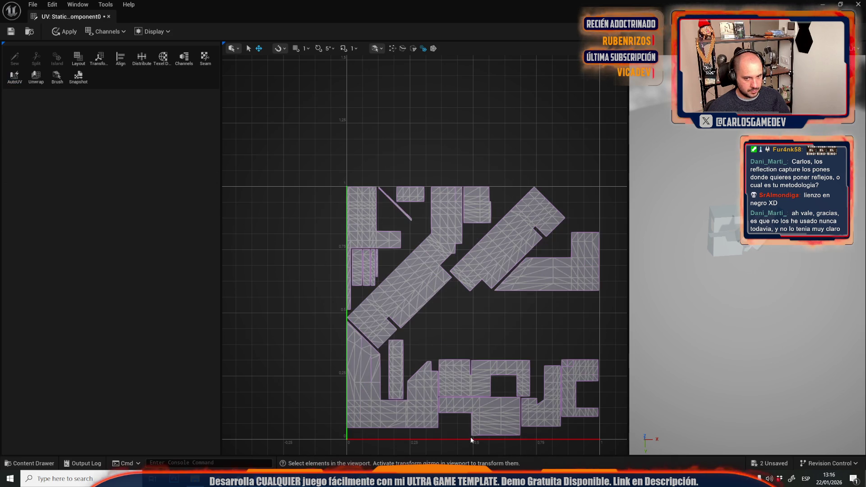
{"action": "left_click", "coordinate": [108, 17]}
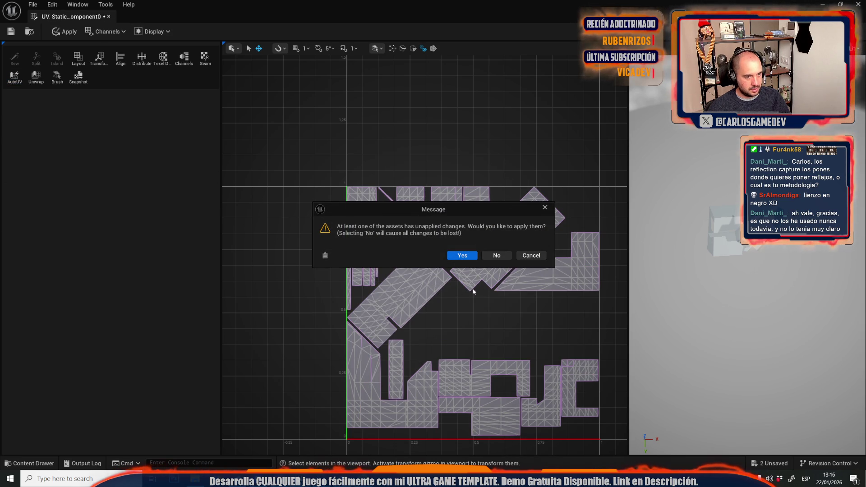
{"action": "left_click", "coordinate": [496, 256]}
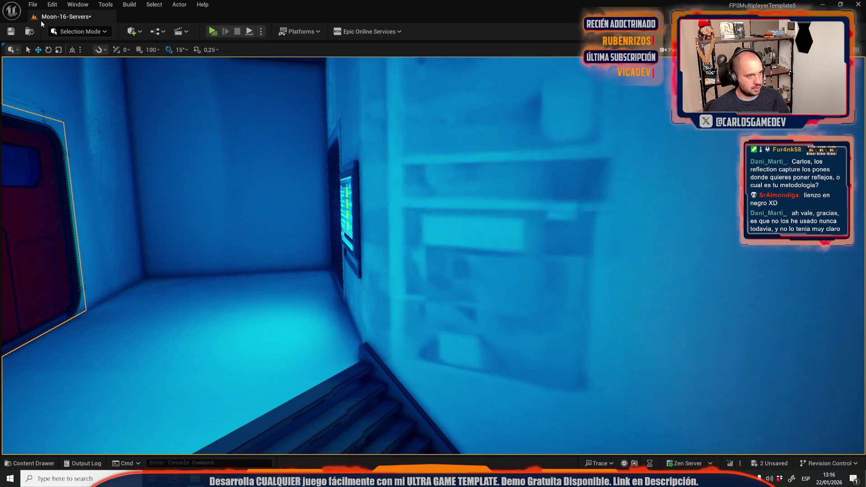
- Switch to Modeling Mode and try AutoUV on the UV 1 channel without applying it
{"action": "left_click", "coordinate": [79, 31]}
{"action": "left_click", "coordinate": [81, 96]}
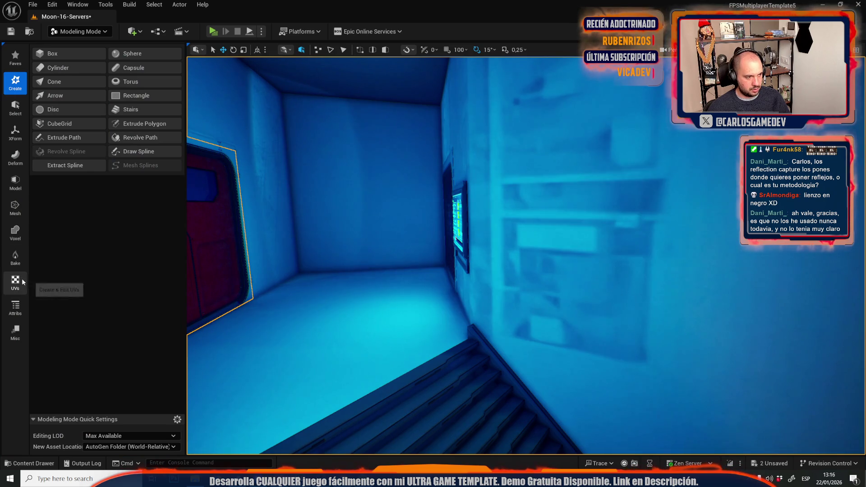
{"action": "left_click", "coordinate": [22, 278]}
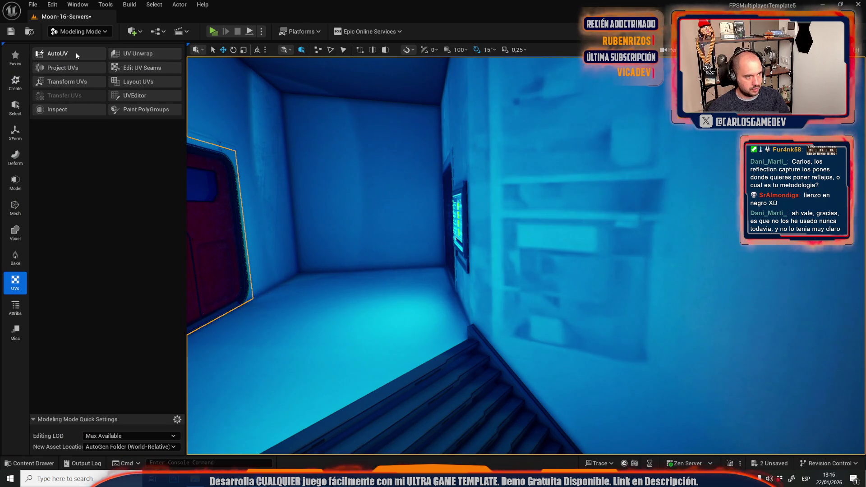
{"action": "left_click", "coordinate": [76, 53]}
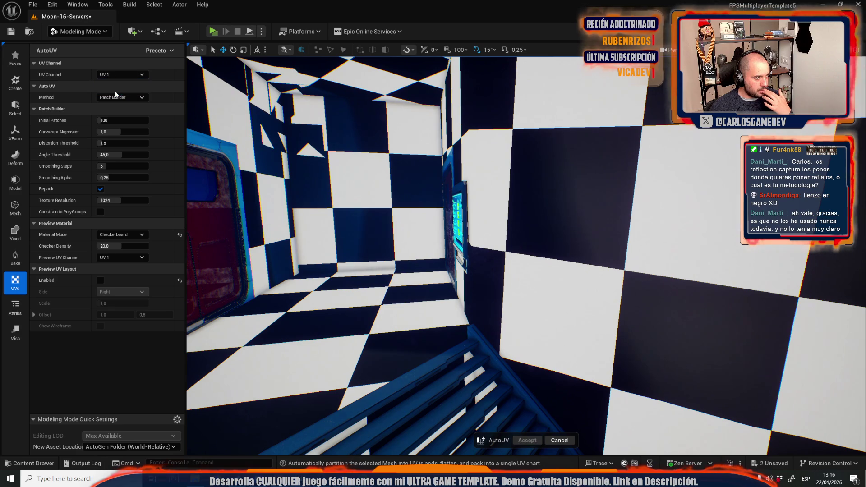
{"action": "left_click", "coordinate": [122, 75]}
{"action": "left_click", "coordinate": [128, 97]}
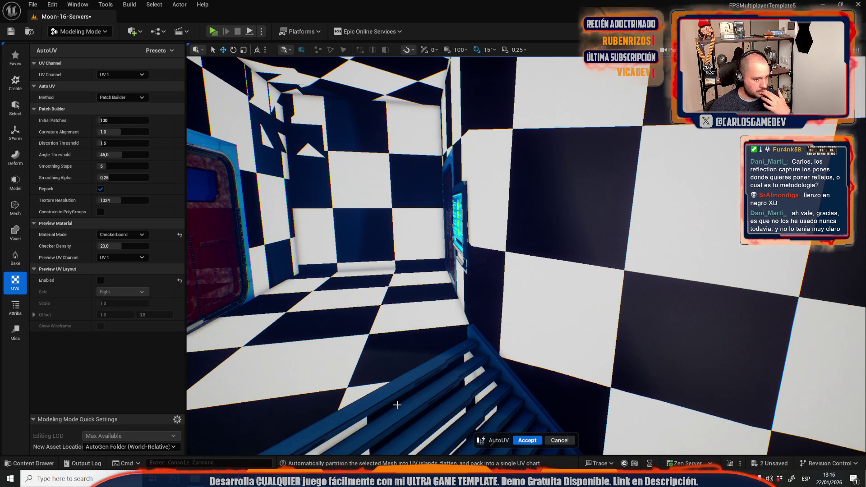
{"action": "left_click", "coordinate": [557, 440]}
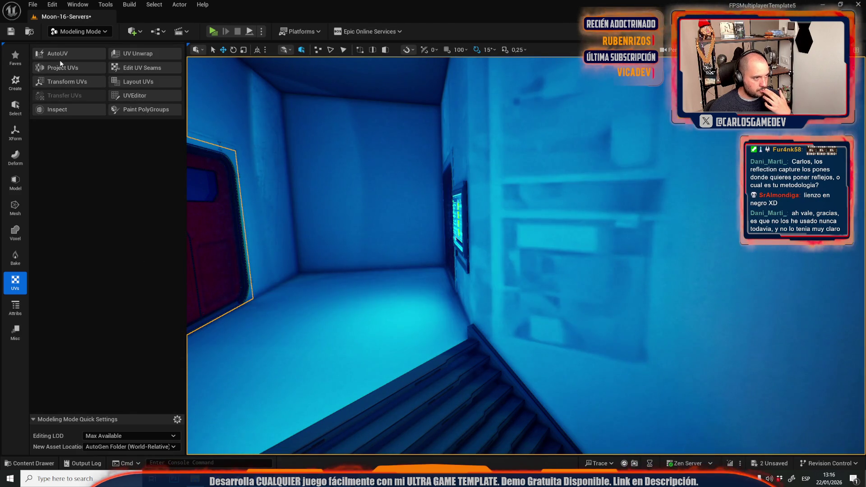
- Apply a Box UV projection on UV 1 with dimensions 512 and accept it
{"action": "left_click", "coordinate": [50, 68]}
{"action": "left_click", "coordinate": [121, 74]}
{"action": "left_click", "coordinate": [113, 93]}
{"action": "left_click", "coordinate": [117, 97]}
{"action": "left_click", "coordinate": [110, 111]}
{"action": "left_click", "coordinate": [109, 109]}
{"action": "type", "text": "412"}
{"action": "left_click", "coordinate": [133, 108]}
{"action": "key", "text": "Tab"}
{"action": "type", "text": "512"}
{"action": "key", "text": "Return"}
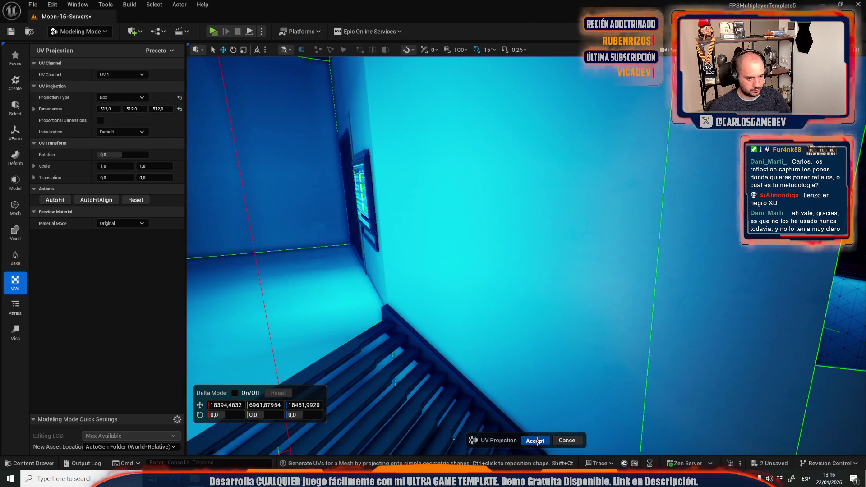
{"action": "left_click", "coordinate": [535, 441]}
{"action": "left_click", "coordinate": [179, 4]}
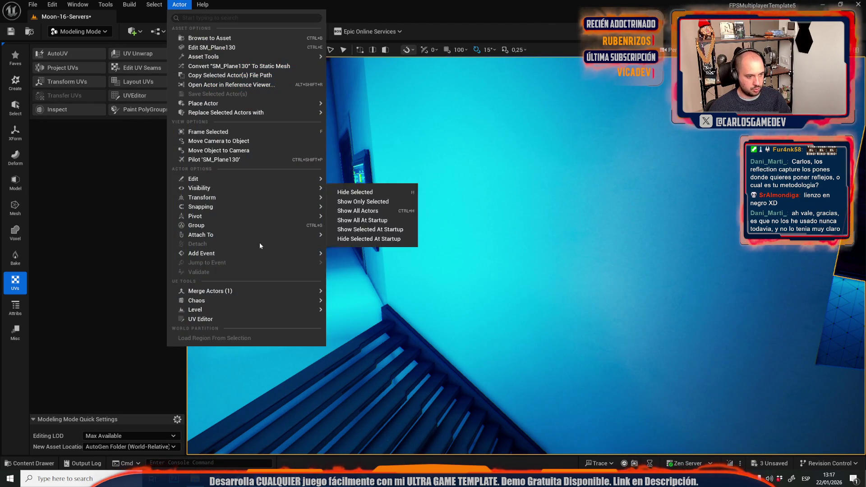
- Open SM_Plane130 in the UV Editor showing the UV Channel 1 layout
{"action": "left_click", "coordinate": [209, 320]}
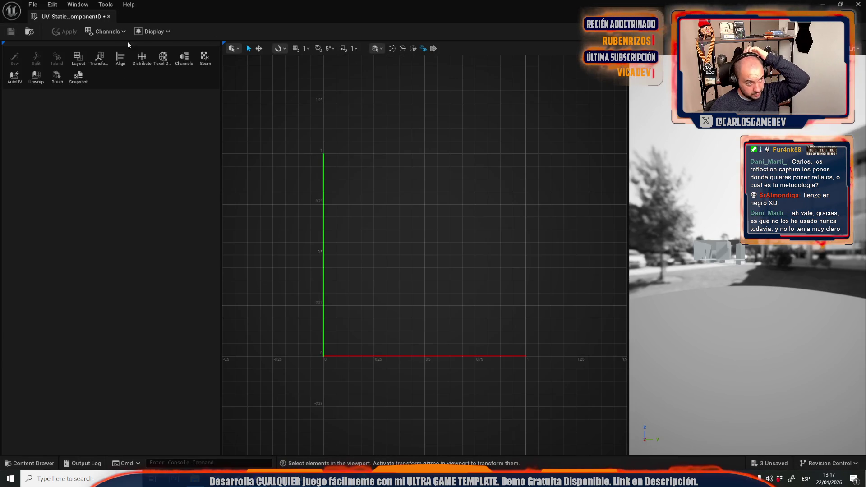
{"action": "left_click", "coordinate": [111, 28]}
{"action": "mouse_move", "coordinate": [129, 46]}
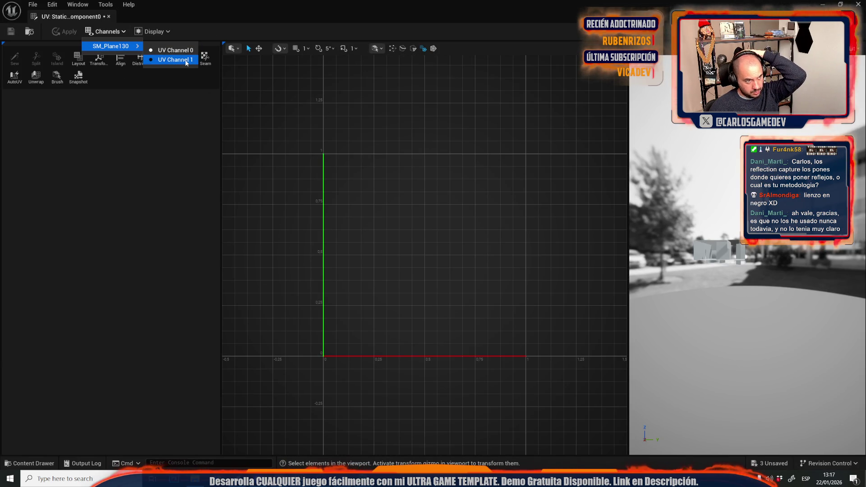
{"action": "left_click", "coordinate": [183, 60]}
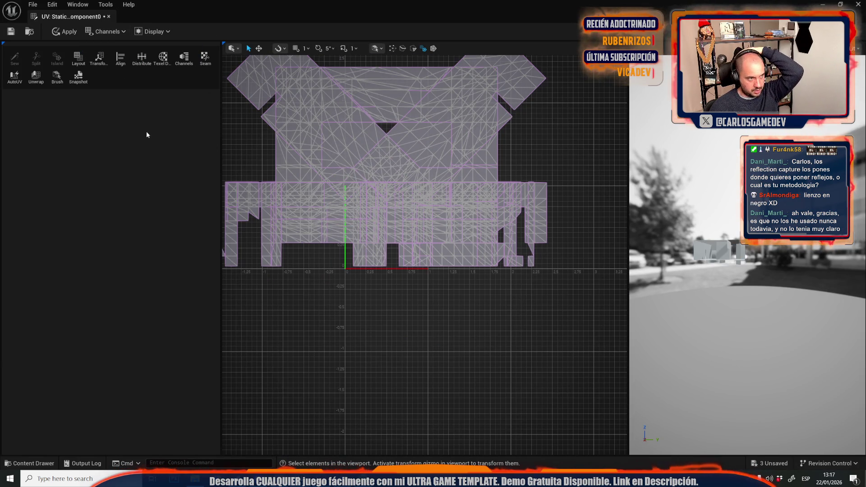
- Repack SM_Plane130's UV islands, accept and apply them, then select the light by the wall console
{"action": "left_click", "coordinate": [76, 56]}
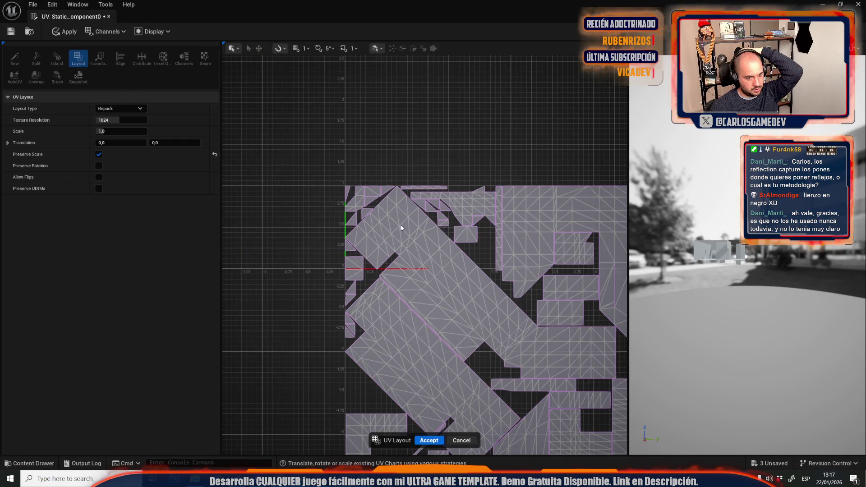
{"action": "scroll", "coordinate": [480, 292], "scroll_direction": "up", "scroll_amount": 5}
{"action": "scroll", "coordinate": [480, 293], "scroll_direction": "down", "scroll_amount": 5}
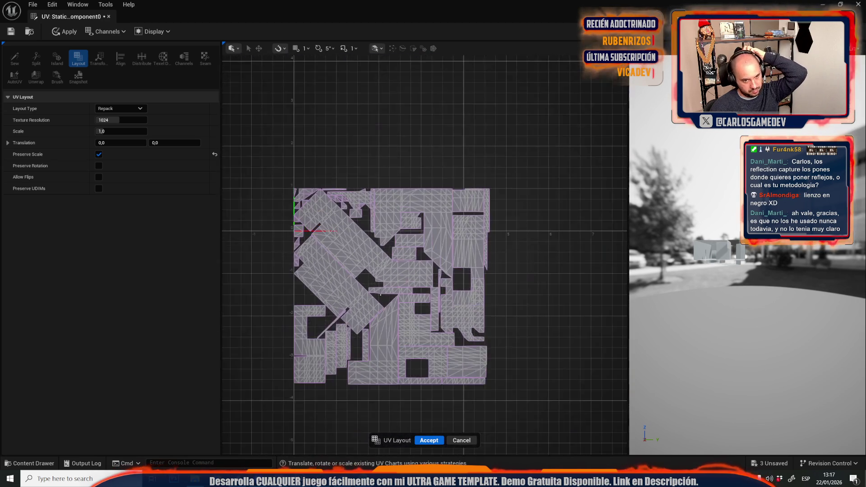
{"action": "scroll", "coordinate": [480, 292], "scroll_direction": "up", "scroll_amount": 4}
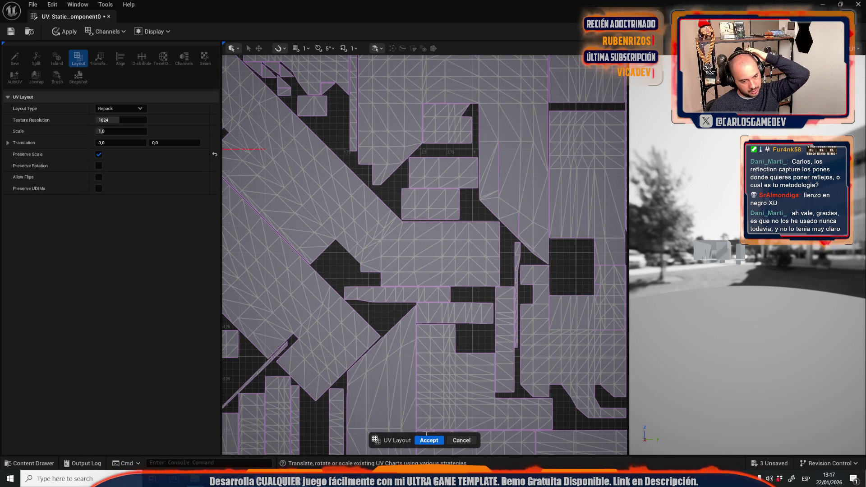
{"action": "left_click", "coordinate": [430, 441]}
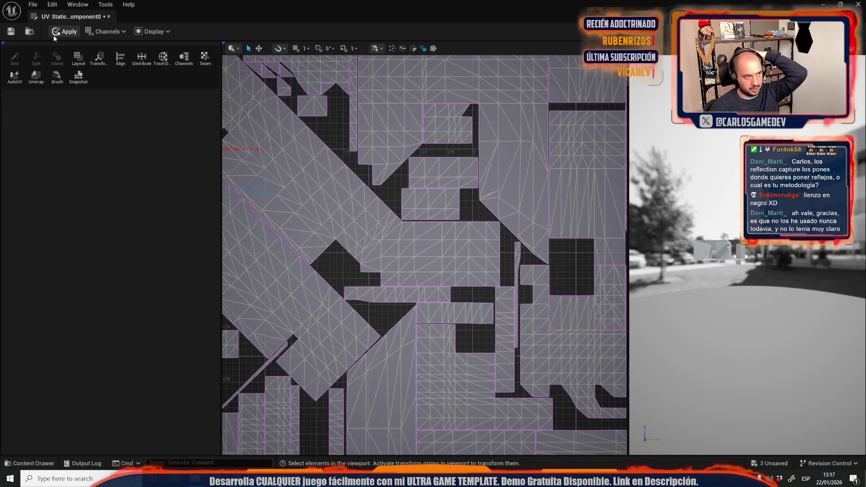
{"action": "left_click", "coordinate": [65, 32]}
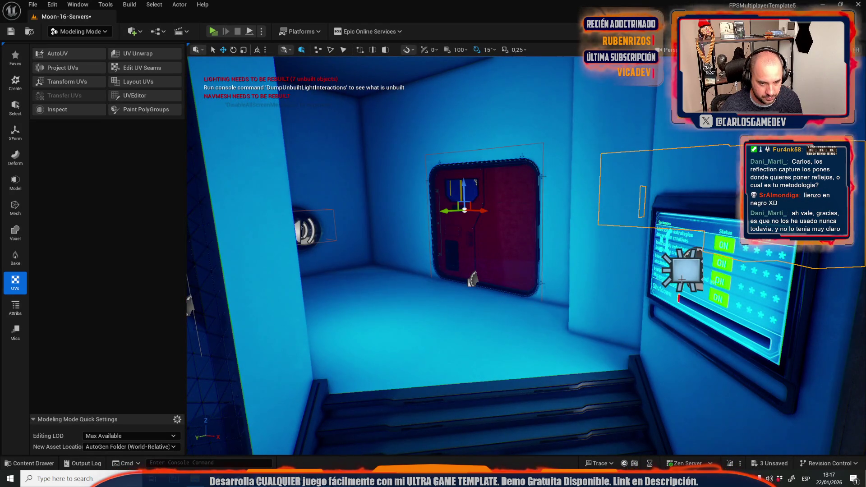
{"action": "left_click", "coordinate": [683, 270]}
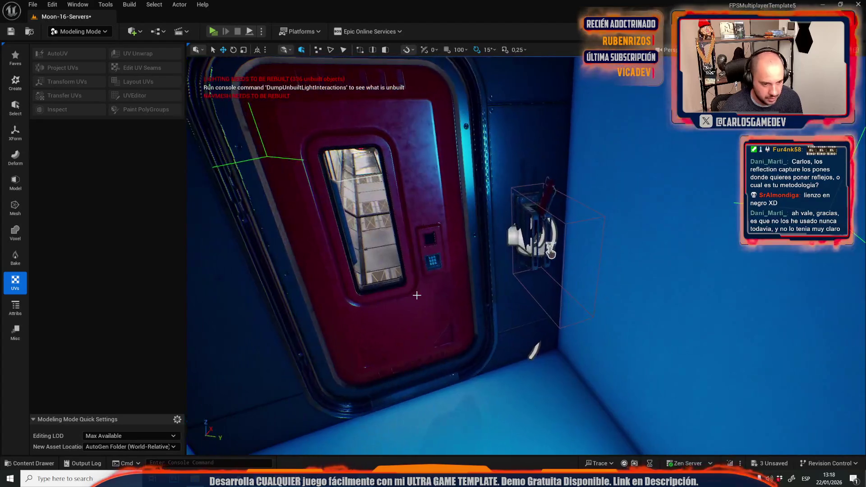
- Select the red door, switch the viewport to Unlit with Alt+3, and select the door mesh
{"action": "left_click", "coordinate": [417, 296]}
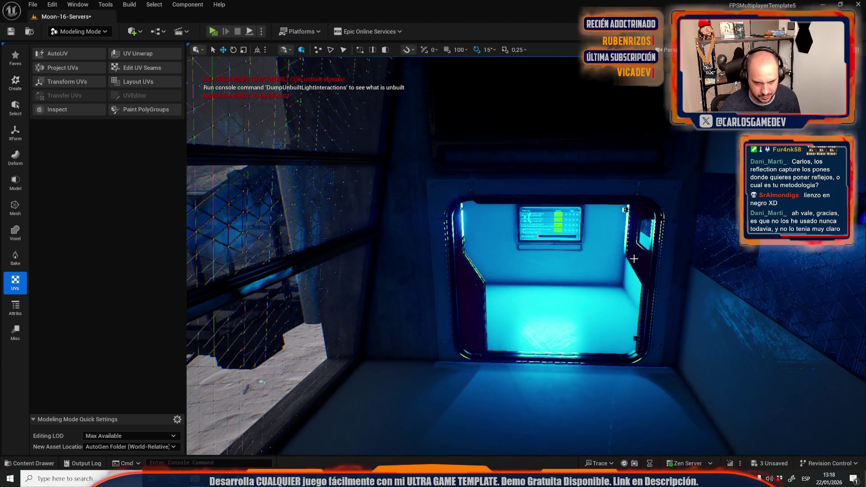
{"action": "key", "text": "alt+3"}
{"action": "left_click", "coordinate": [633, 259]}
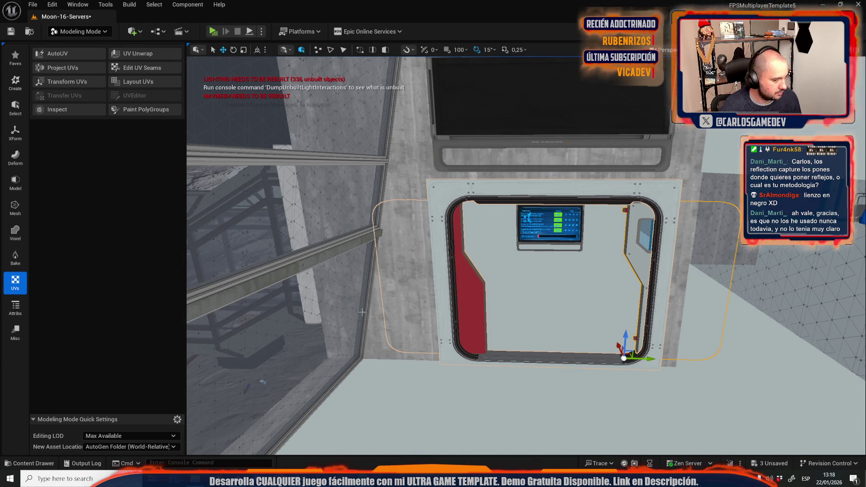
{"action": "left_click", "coordinate": [440, 298]}
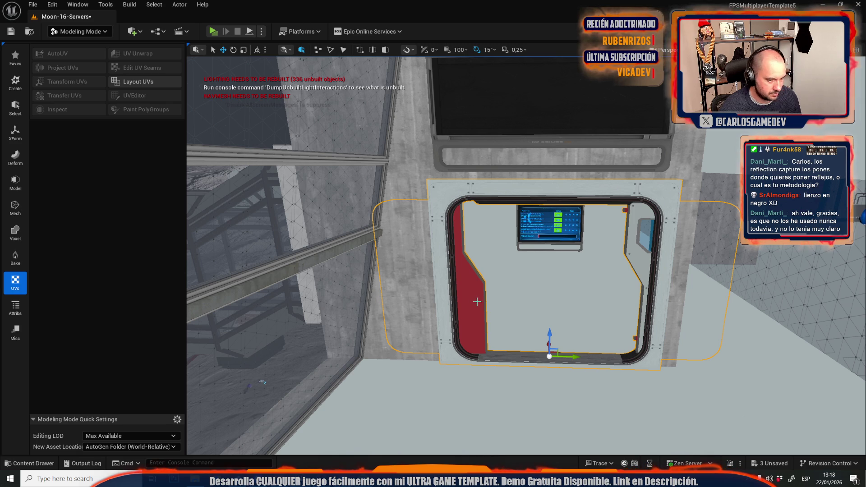
{"action": "left_click", "coordinate": [476, 302]}
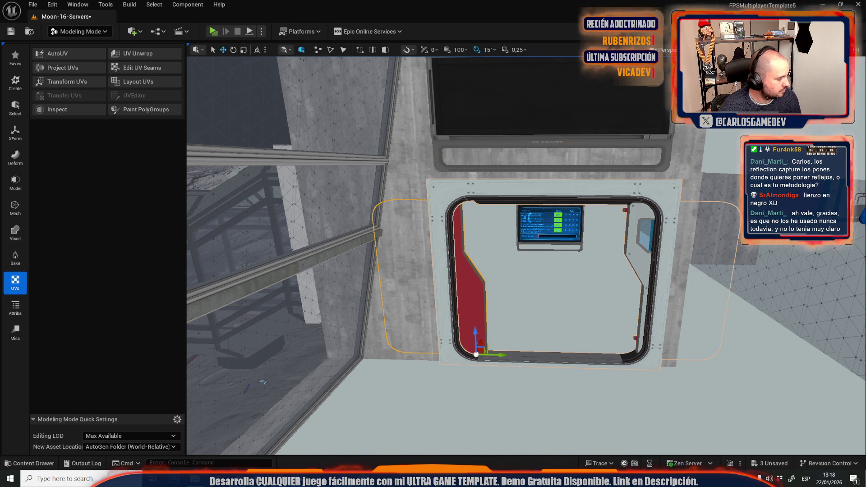
{"action": "scroll", "coordinate": [418, 265], "scroll_direction": "down", "scroll_amount": 5}
{"action": "left_click", "coordinate": [515, 198]}
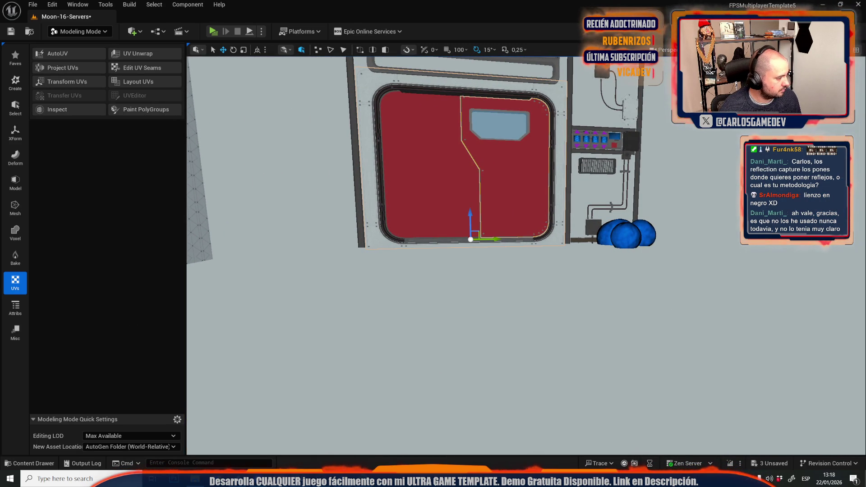
{"action": "left_click", "coordinate": [416, 199]}
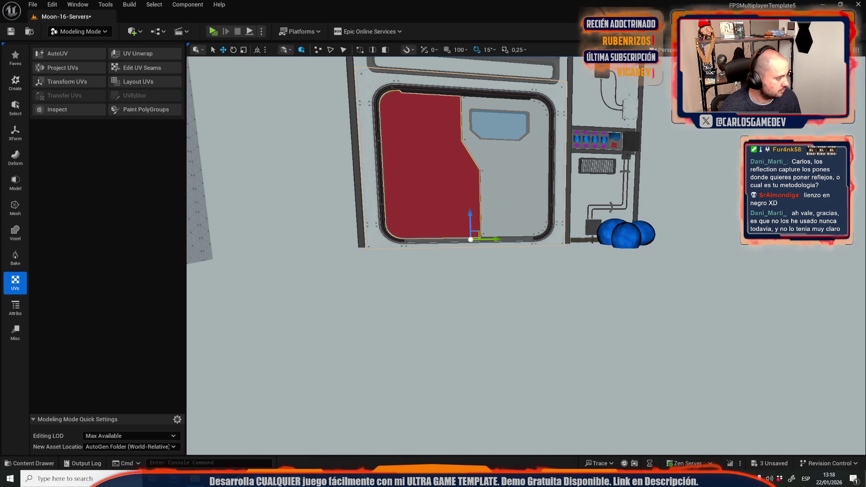
{"action": "scroll", "coordinate": [354, 283], "scroll_direction": "down", "scroll_amount": 2}
{"action": "left_click_drag", "start_coordinate": [353, 282], "coordinate": [367, 314]}
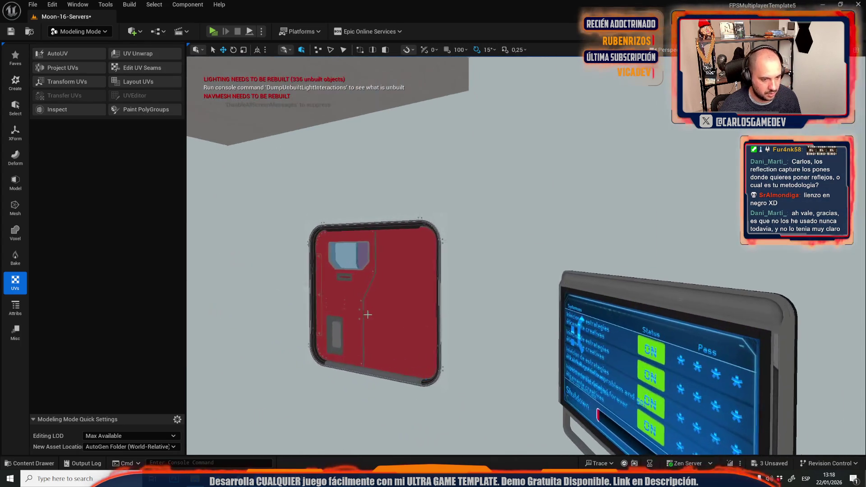
{"action": "left_click", "coordinate": [367, 314]}
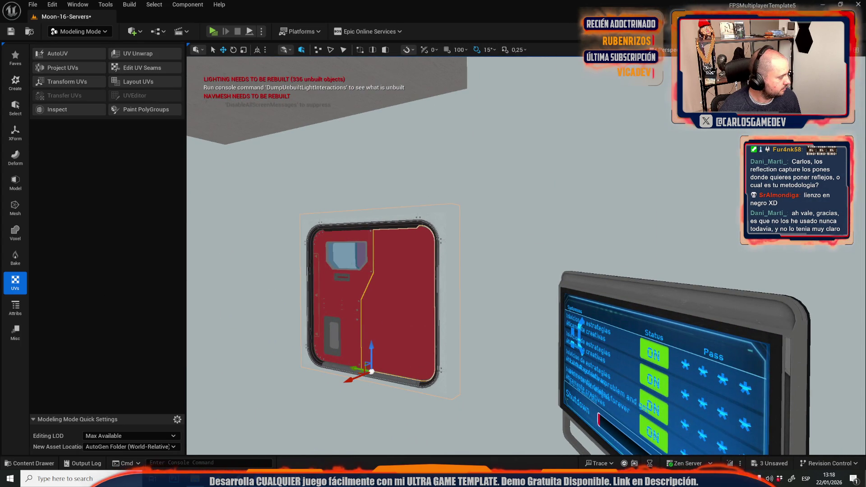
{"action": "key", "text": "Delete"}
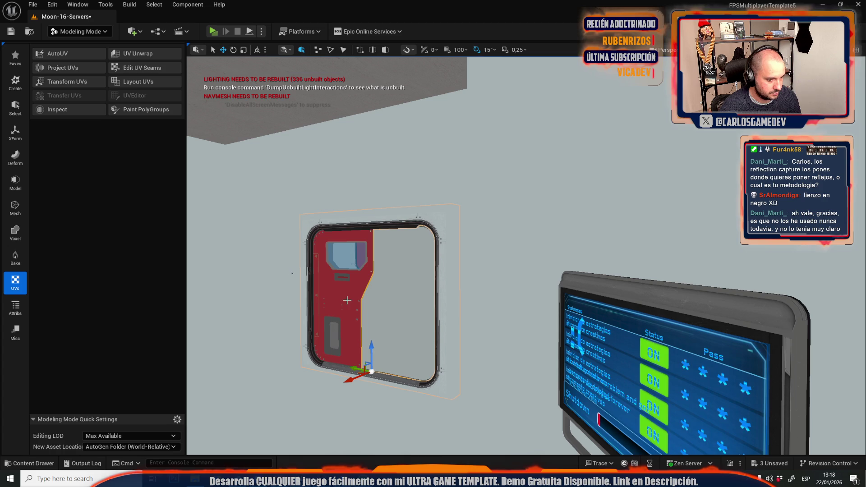
{"action": "left_click", "coordinate": [347, 300]}
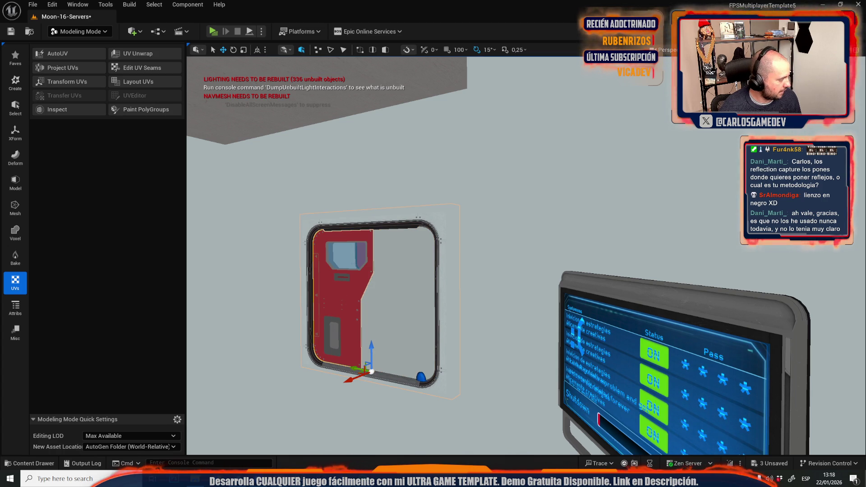
{"action": "key", "text": "f"}
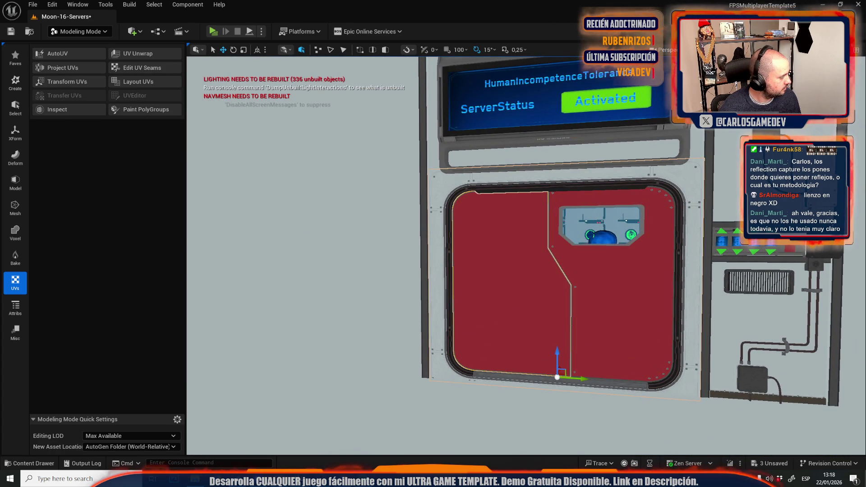
{"action": "left_click", "coordinate": [599, 287]}
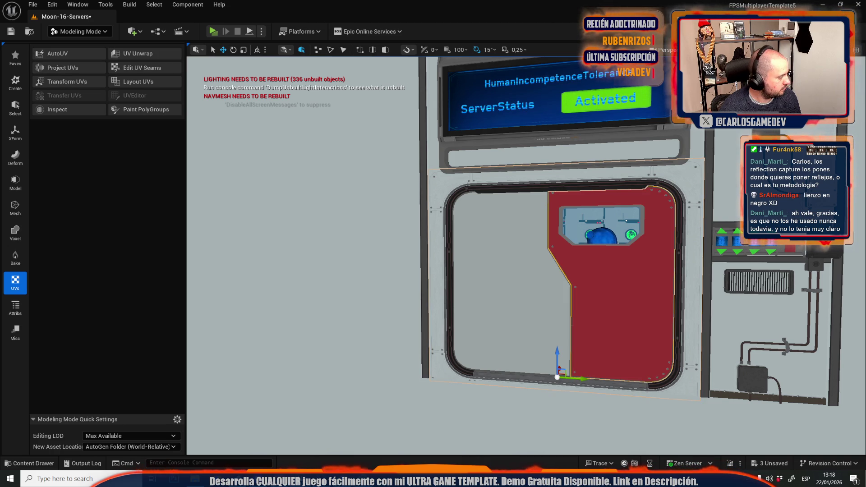
{"action": "key", "text": "w"}
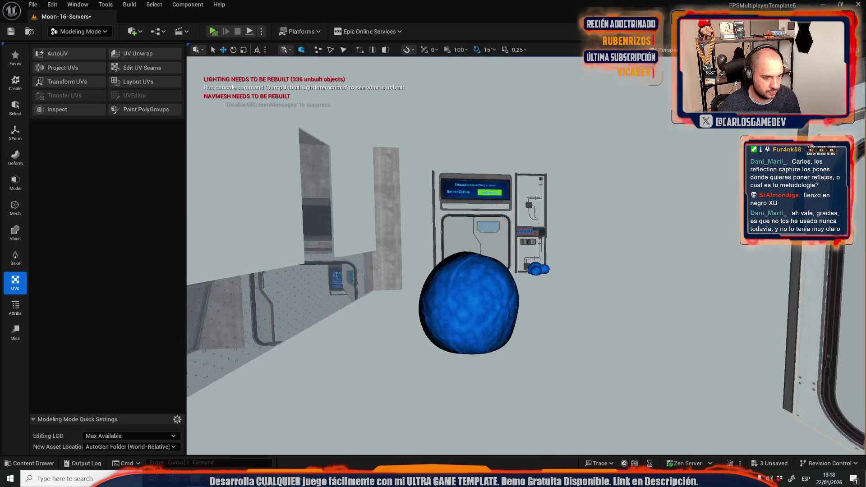
{"action": "key", "text": "f"}
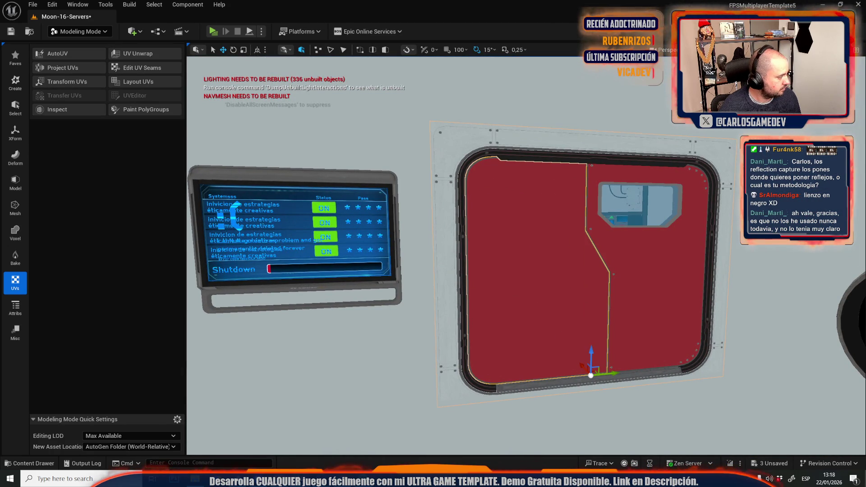
{"action": "left_click", "coordinate": [624, 329]}
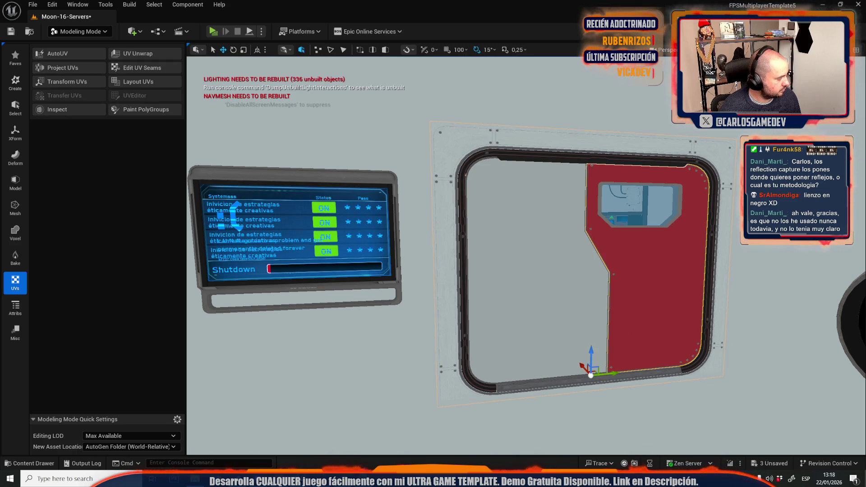
{"action": "mouse_move", "coordinate": [624, 329]}
{"action": "left_mouse_down"}
{"action": "mouse_move", "coordinate": [676, 325]}
{"action": "mouse_move", "coordinate": [645, 311]}
{"action": "left_mouse_up"}
{"action": "key", "text": "f"}
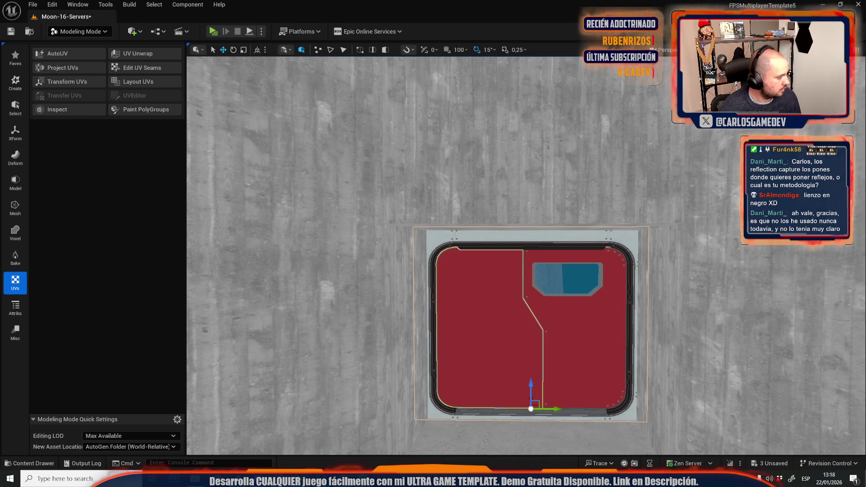
{"action": "left_click", "coordinate": [453, 383]}
{"action": "left_click", "coordinate": [583, 343]}
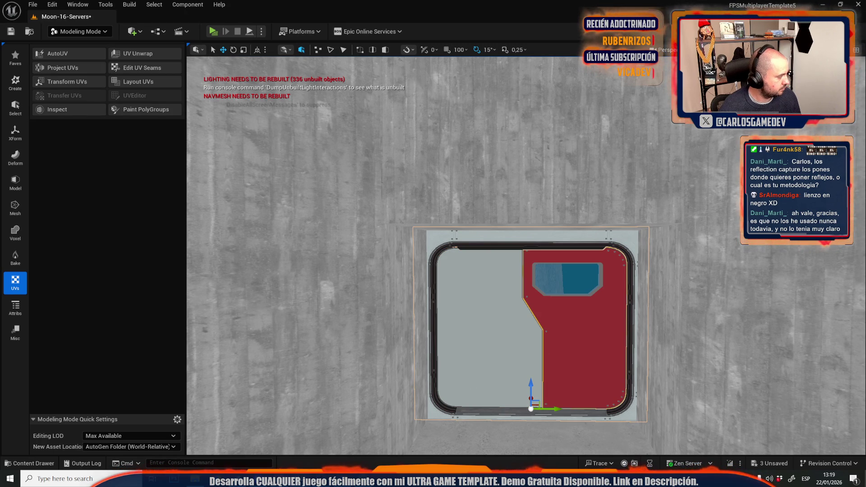
{"action": "left_click_drag", "start_coordinate": [355, 303], "coordinate": [355, 303]}
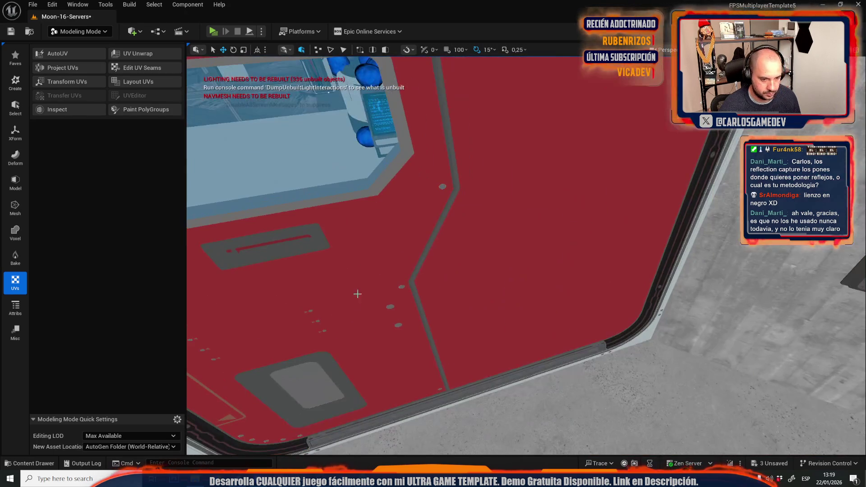
{"action": "left_click", "coordinate": [355, 302]}
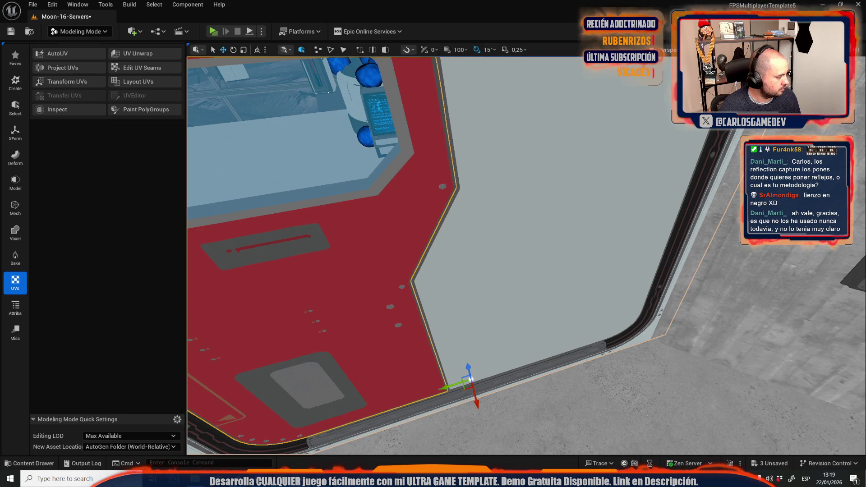
{"action": "key", "text": "f"}
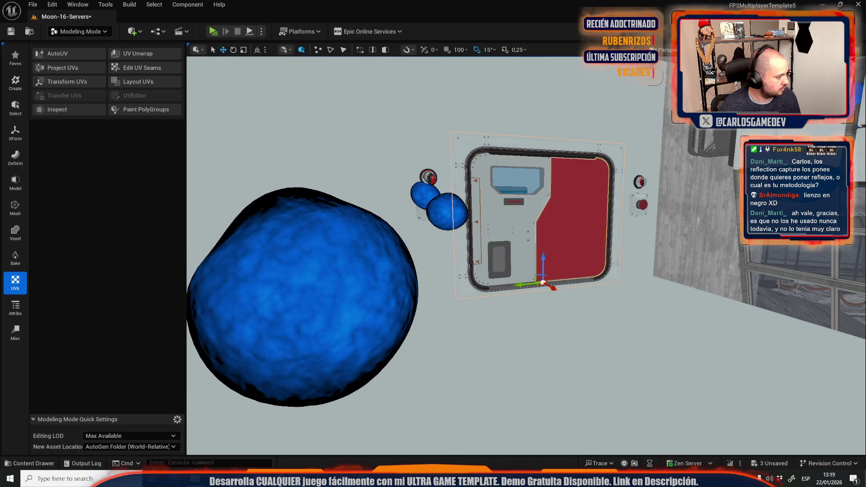
{"action": "left_click", "coordinate": [549, 287]}
{"action": "key", "text": "f"}
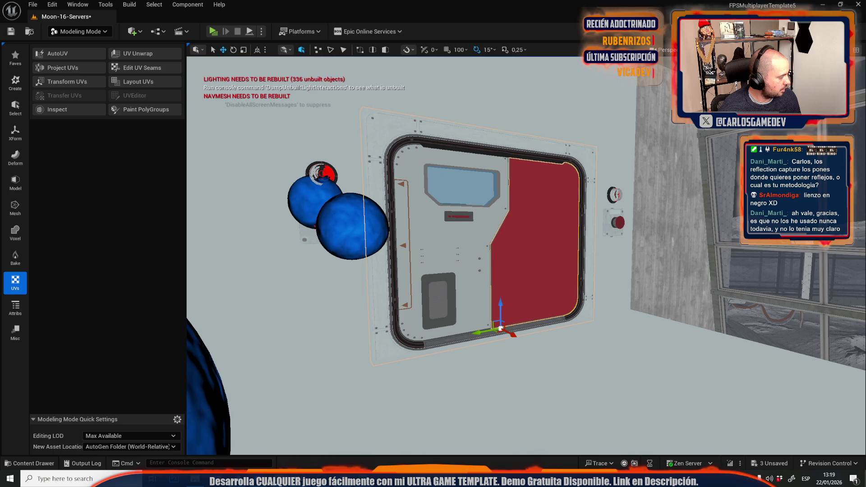
{"action": "left_click", "coordinate": [529, 264]}
{"action": "key", "text": "Escape"}
{"action": "scroll", "coordinate": [437, 203], "scroll_direction": "up", "scroll_amount": 3}
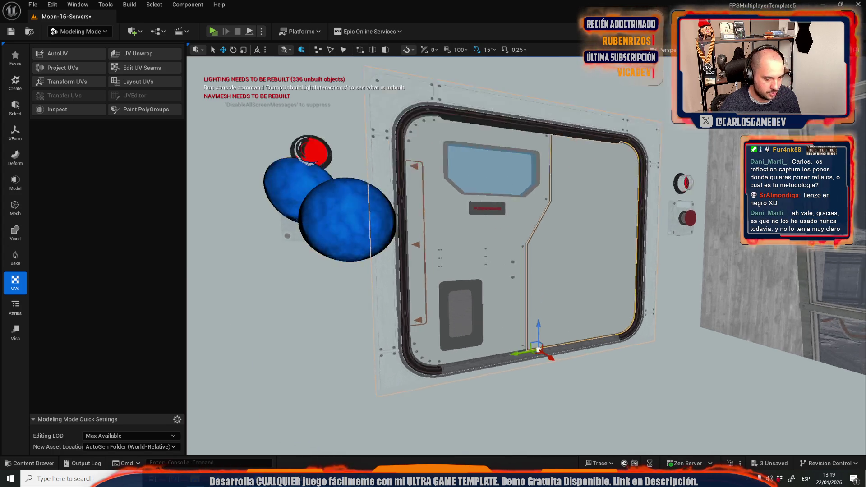
{"action": "left_click", "coordinate": [437, 203]}
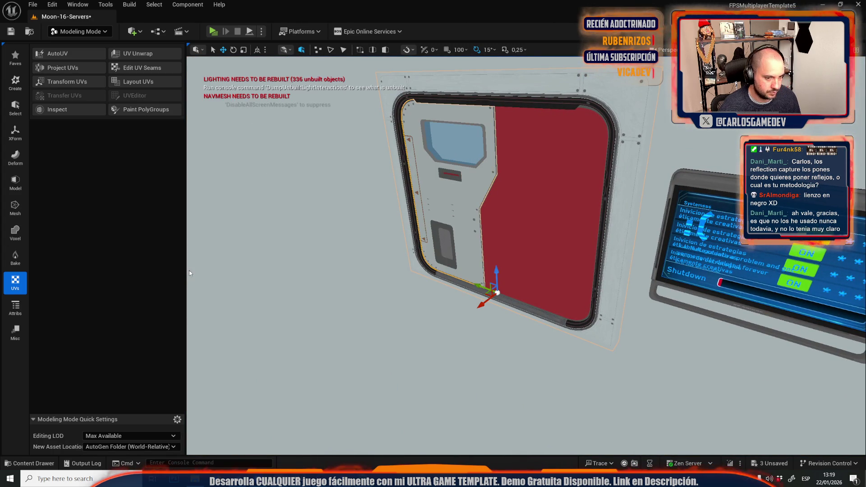
{"action": "left_click", "coordinate": [553, 215]}
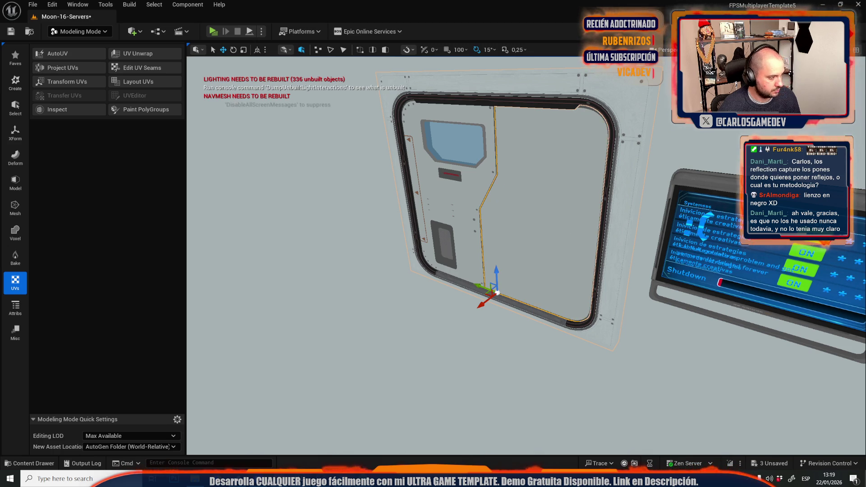
{"action": "key", "text": "f"}
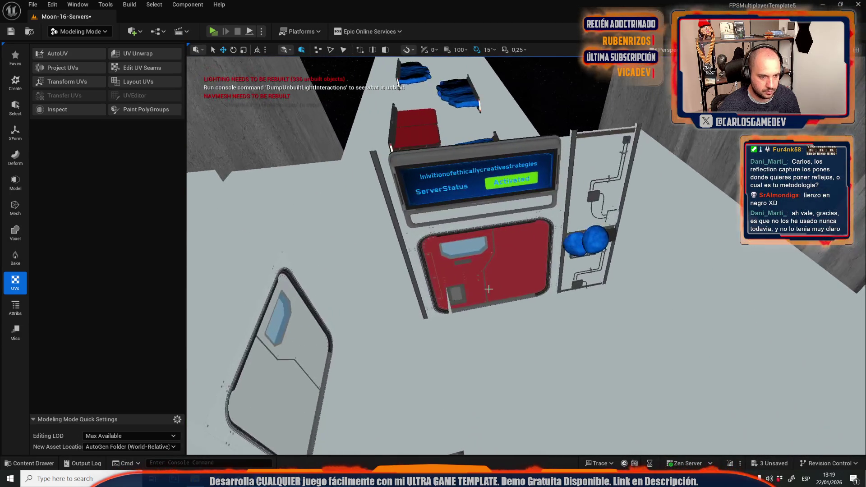
- Select the red door part of the server wall panel to check it, then return the viewport to Lit
{"action": "left_click", "coordinate": [476, 280]}
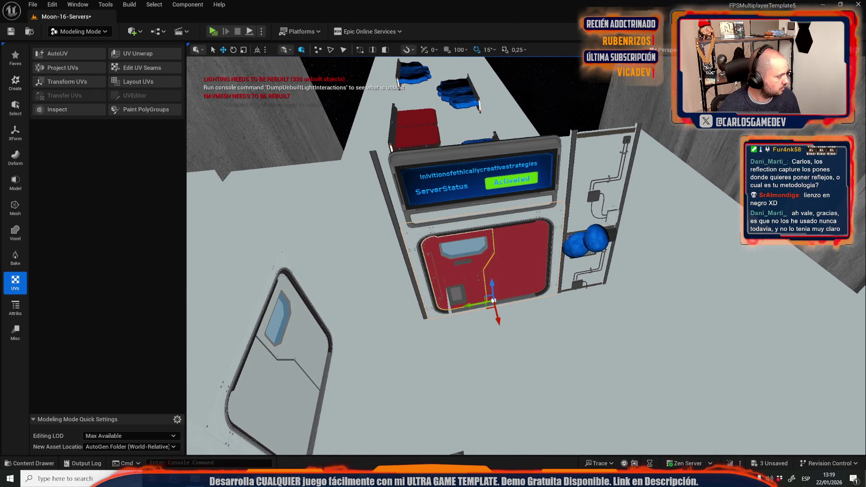
{"action": "left_click", "coordinate": [536, 268]}
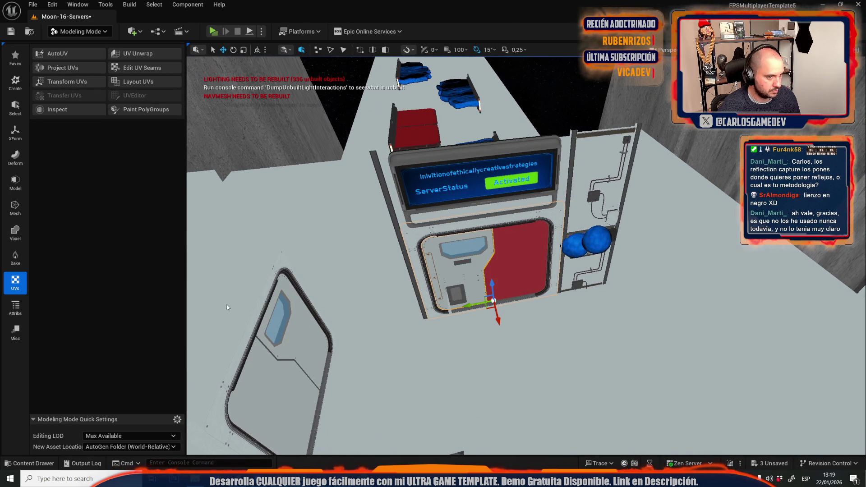
{"action": "left_click", "coordinate": [536, 268]}
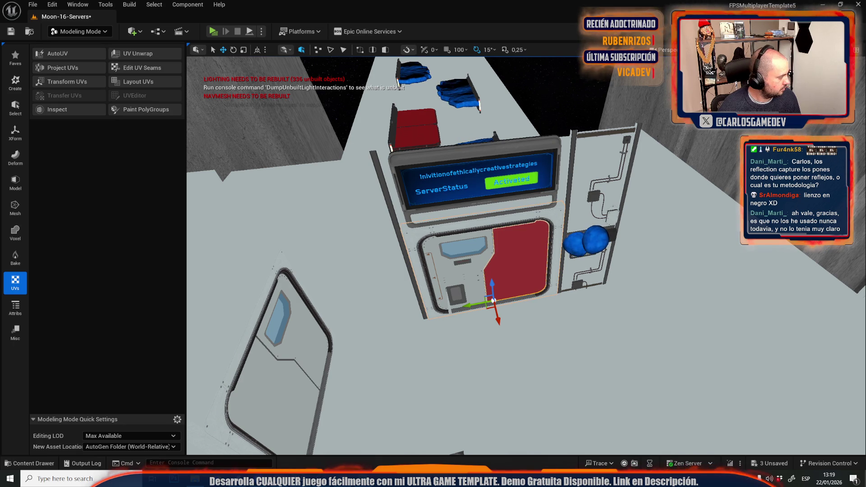
{"action": "mouse_move", "coordinate": [523, 253]}
{"action": "left_mouse_down"}
{"action": "mouse_move", "coordinate": [490, 225]}
{"action": "mouse_move", "coordinate": [523, 253]}
{"action": "left_mouse_up"}
{"action": "left_click", "coordinate": [524, 253]}
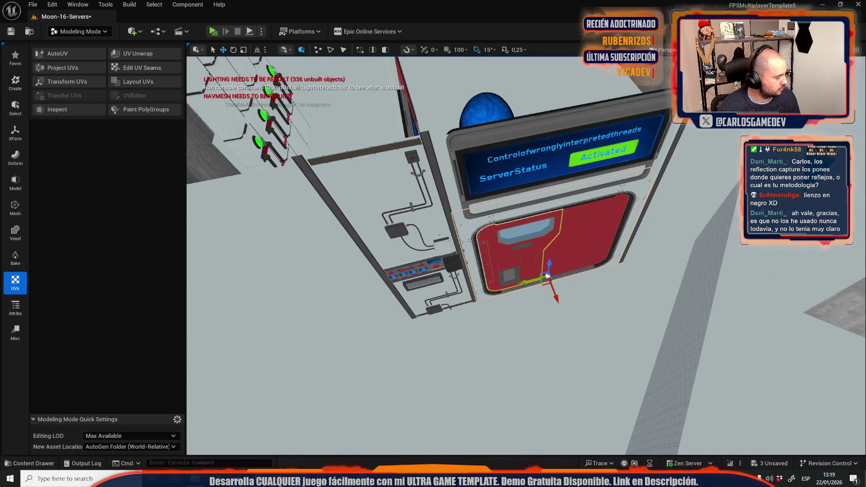
{"action": "left_click", "coordinate": [459, 254]}
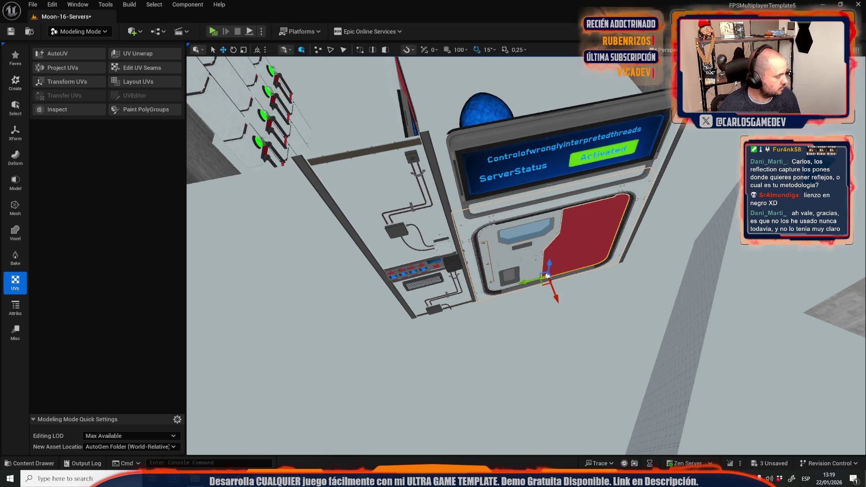
{"action": "mouse_move", "coordinate": [523, 253]}
{"action": "left_mouse_down"}
{"action": "mouse_move", "coordinate": [496, 243]}
{"action": "mouse_move", "coordinate": [451, 262]}
{"action": "mouse_move", "coordinate": [496, 233]}
{"action": "left_mouse_up"}
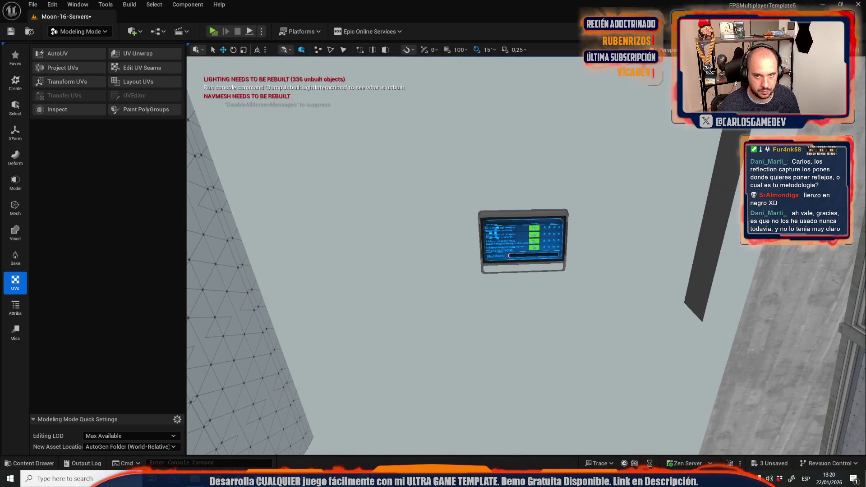
{"action": "left_click", "coordinate": [717, 49]}
{"action": "left_click", "coordinate": [766, 93]}
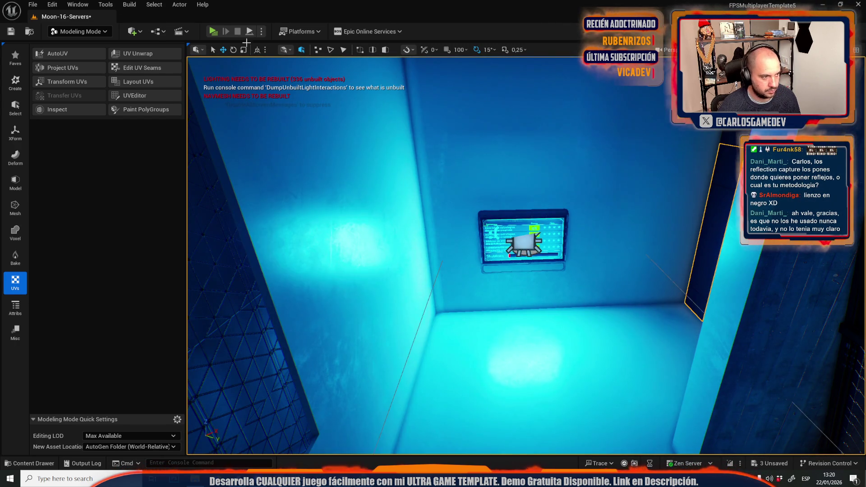
- Switch the editor mode to Selection, then select the green pipe and railing actor
{"action": "left_click", "coordinate": [74, 37]}
{"action": "left_click", "coordinate": [68, 59]}
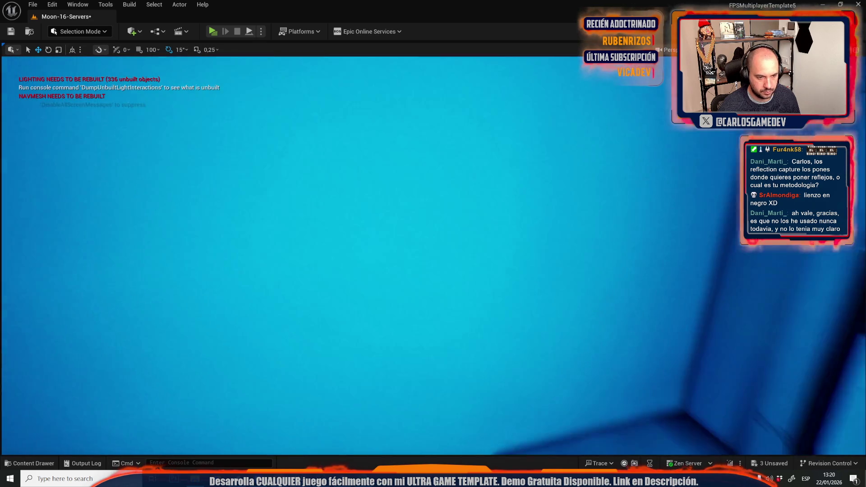
{"action": "scroll", "coordinate": [433, 255], "scroll_direction": "down", "scroll_amount": 5}
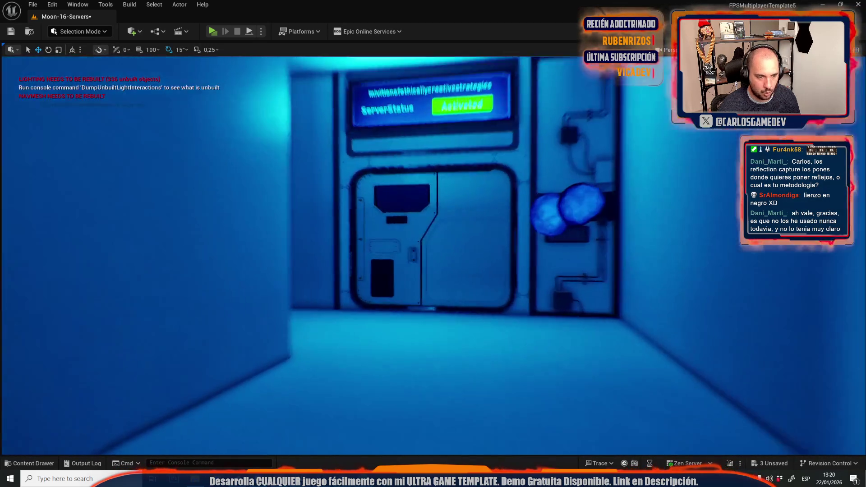
{"action": "scroll", "coordinate": [433, 256], "scroll_direction": "up", "scroll_amount": 15}
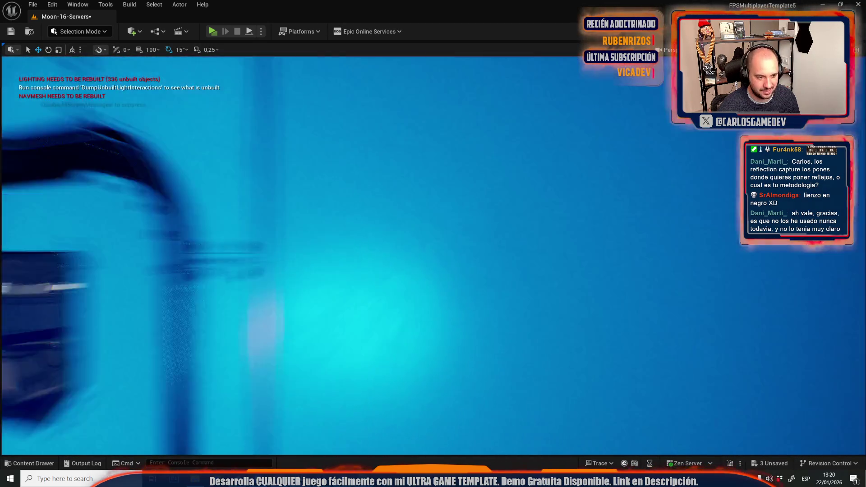
{"action": "scroll", "coordinate": [433, 255], "scroll_direction": "up", "scroll_amount": 10}
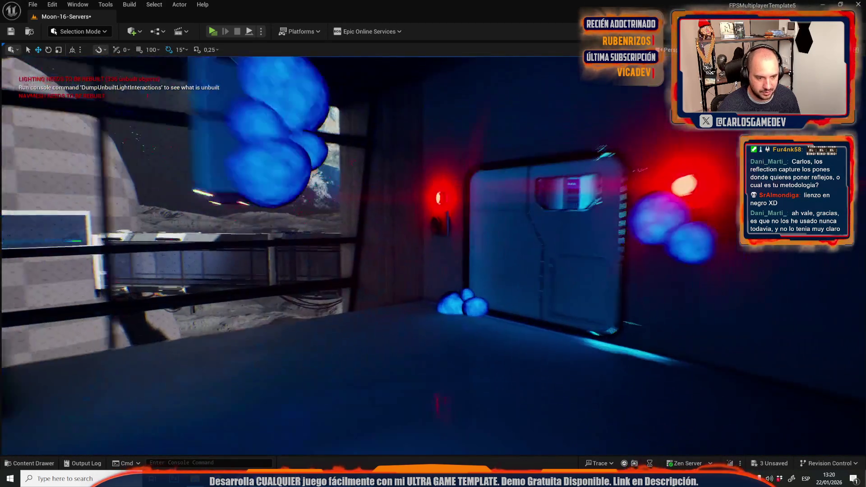
{"action": "scroll", "coordinate": [433, 255], "scroll_direction": "up", "scroll_amount": 10}
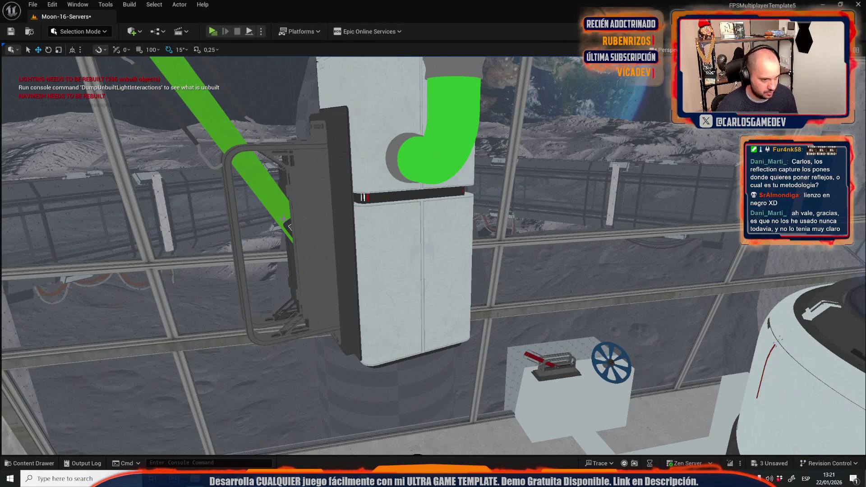
{"action": "left_click", "coordinate": [289, 227]}
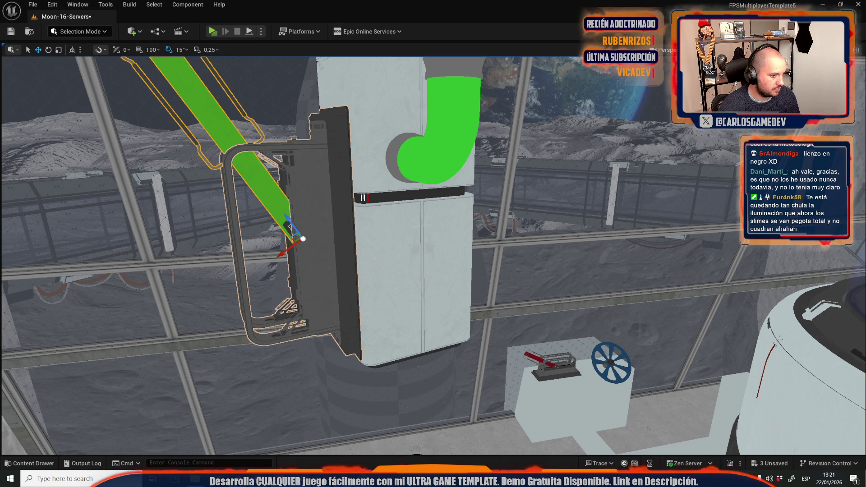
- Set the viewport to Lit, frame the selected pipe with F, and turn toward the moon window
{"action": "left_click", "coordinate": [745, 50]}
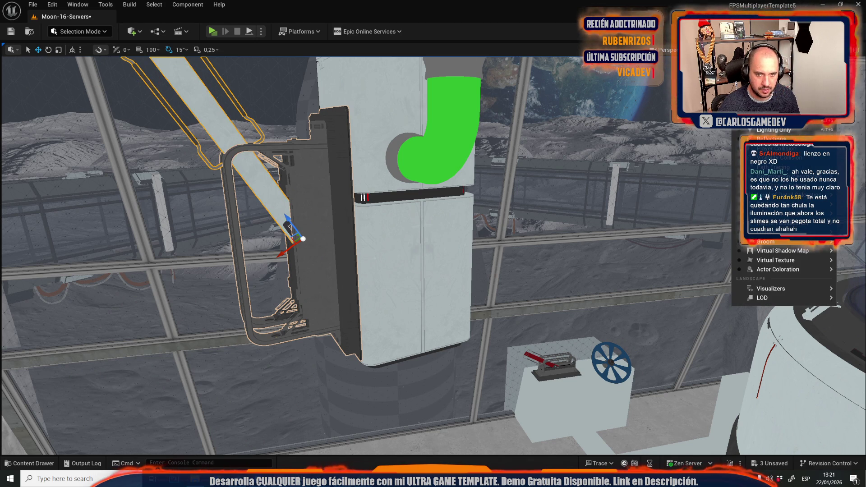
{"action": "left_click", "coordinate": [766, 92]}
{"action": "key", "text": "f"}
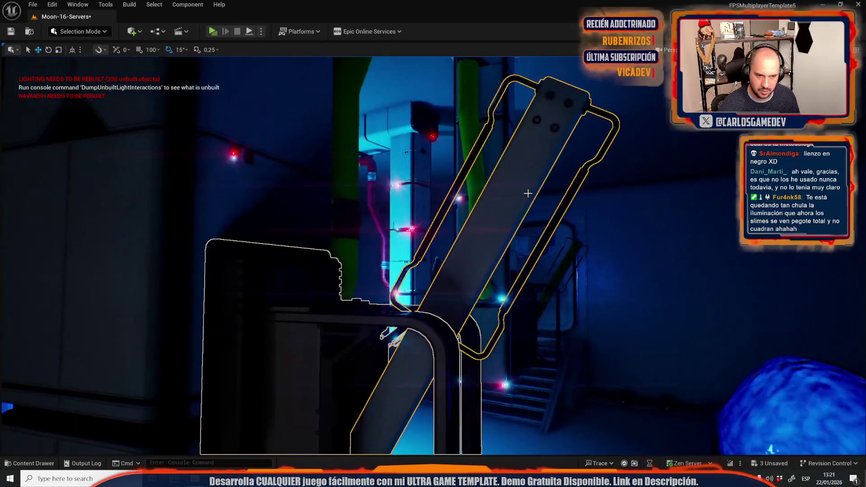
{"action": "left_click_drag", "start_coordinate": [527, 193], "coordinate": [526, 193]}
- Select the pipe and look up at the ceiling pipes and lights
{"action": "left_click_drag", "start_coordinate": [319, 240], "coordinate": [319, 240]}
{"action": "left_click", "coordinate": [319, 239]}
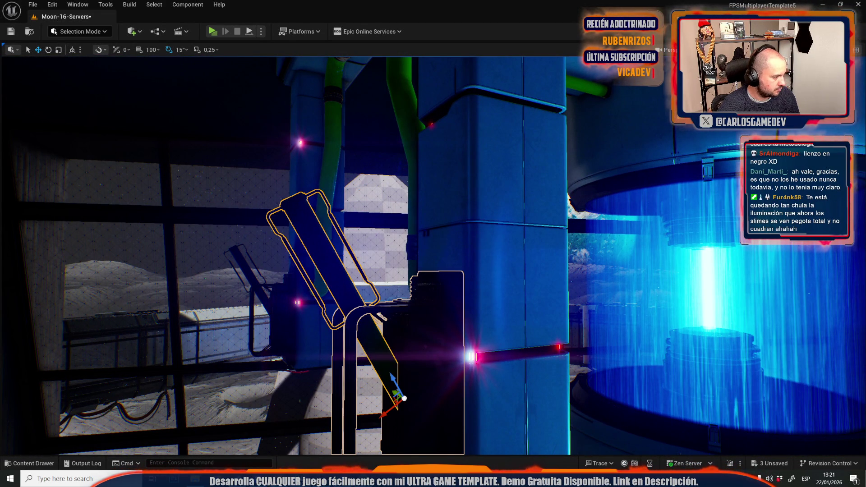
{"action": "left_click_drag", "start_coordinate": [319, 239], "coordinate": [318, 240]}
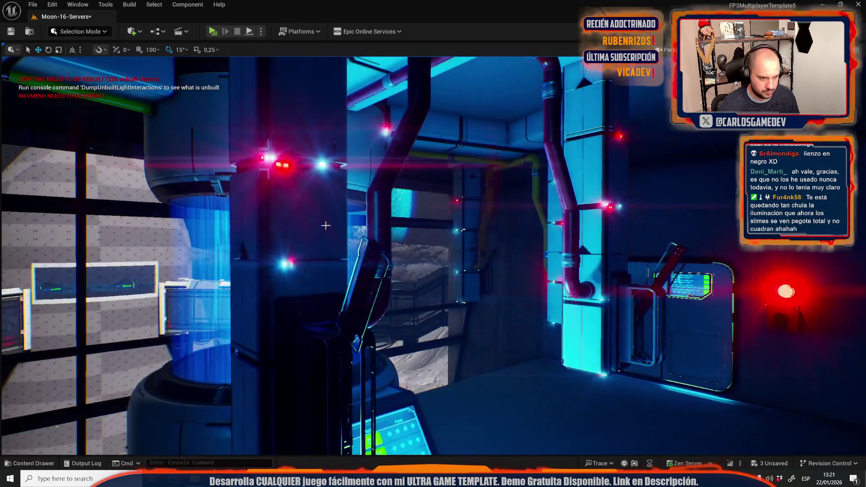
- Select the tall lever stand, inspect it beside the blue cylinder, and reposition it with Ctrl+Z
{"action": "left_click", "coordinate": [325, 401]}
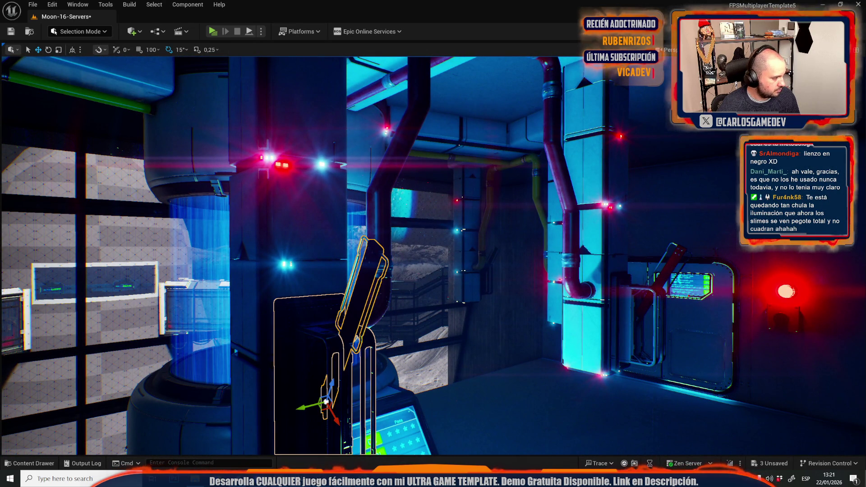
{"action": "left_click_drag", "start_coordinate": [326, 401], "coordinate": [326, 401]}
{"action": "left_click_drag", "start_coordinate": [407, 304], "coordinate": [407, 304]}
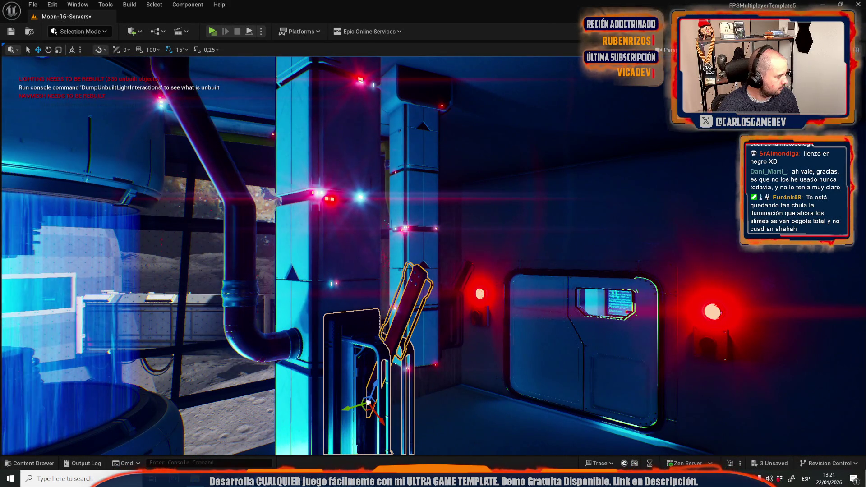
{"action": "left_click_drag", "start_coordinate": [407, 304], "coordinate": [407, 304]}
{"action": "left_click_drag", "start_coordinate": [375, 235], "coordinate": [374, 234]}
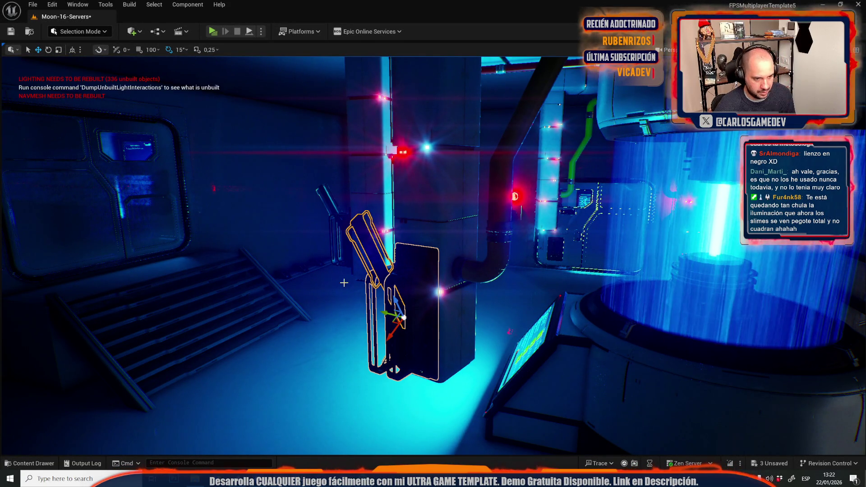
{"action": "left_click_drag", "start_coordinate": [790, 282], "coordinate": [790, 282]}
{"action": "key", "text": "ctrl+z"}
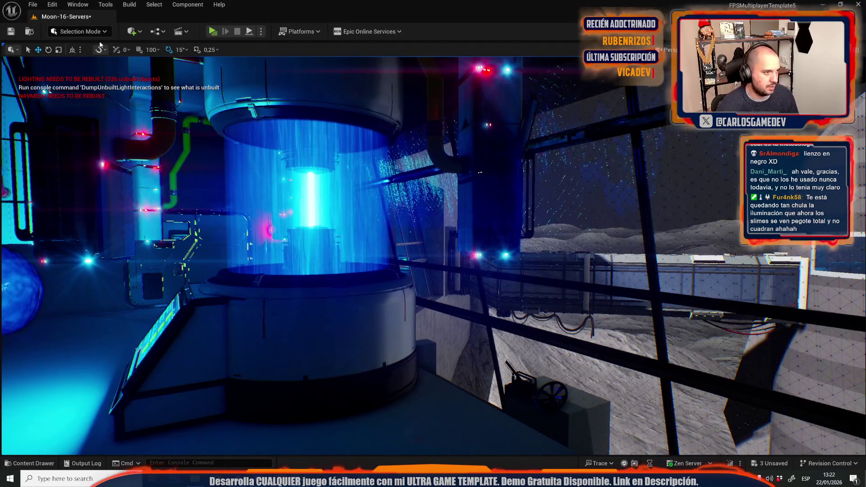
- Add a Point Light to the level from the Quick Add Lights menu
{"action": "left_click", "coordinate": [88, 32]}
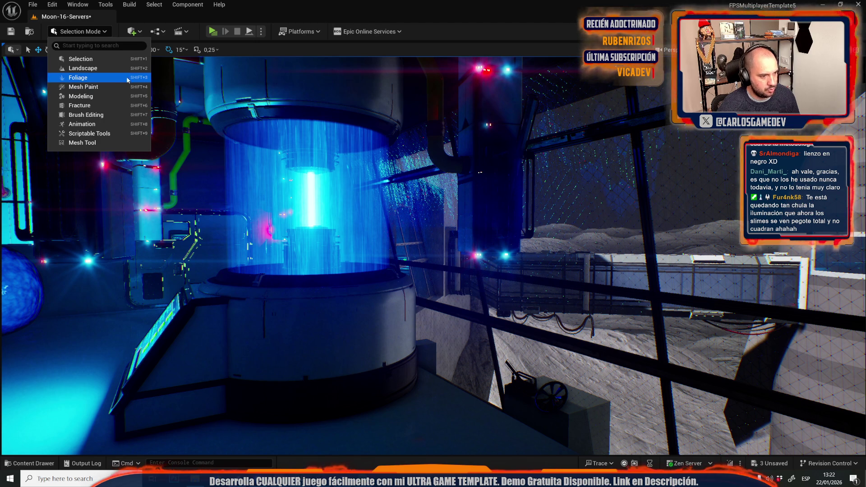
{"action": "left_click", "coordinate": [133, 32]}
{"action": "mouse_move", "coordinate": [166, 121]}
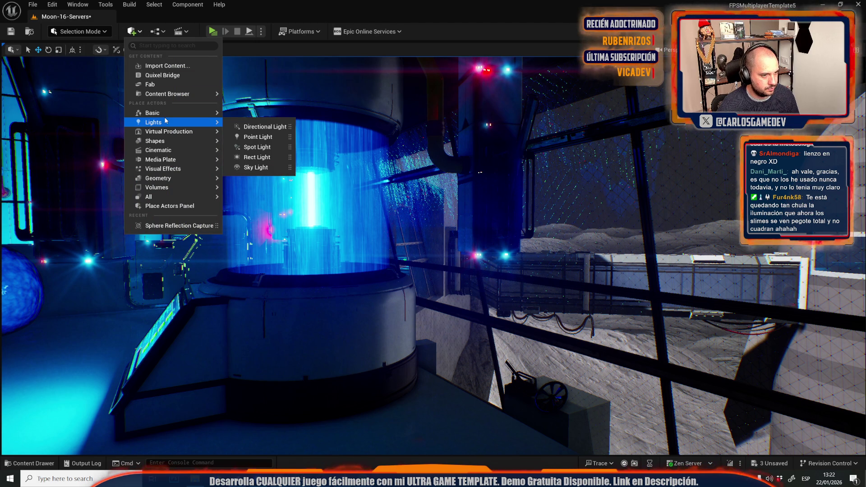
{"action": "left_click", "coordinate": [255, 138]}
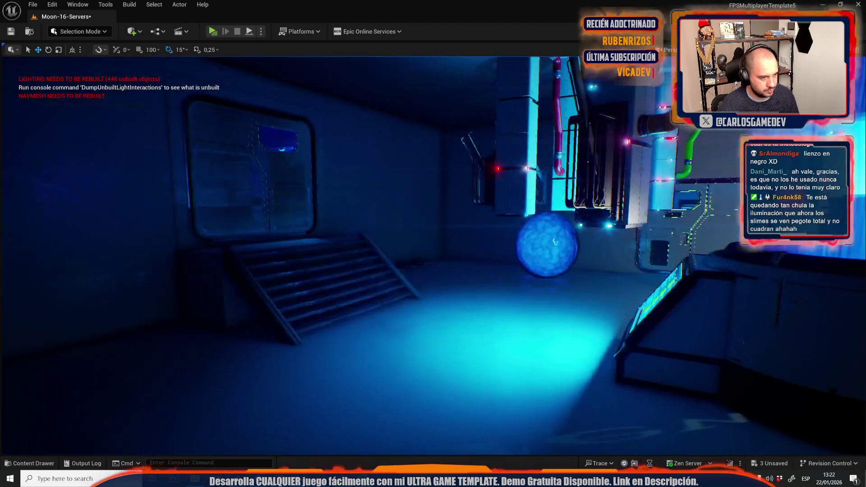
- Fly into the blue tank column and orbit the new point light to check its placement
{"action": "key", "text": "w"}
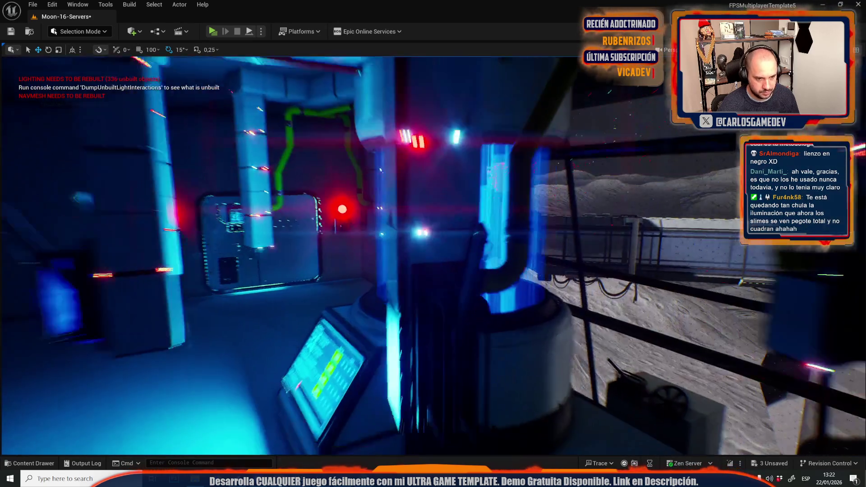
{"action": "key", "text": "s"}
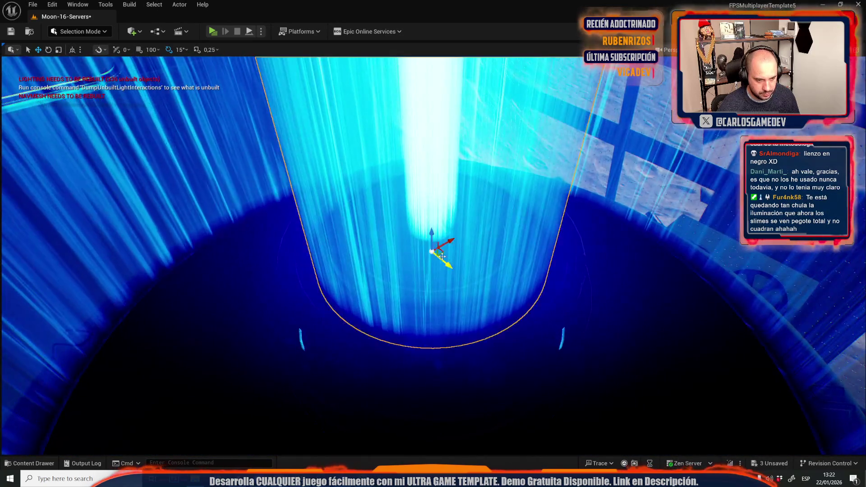
{"action": "key", "text": "w"}
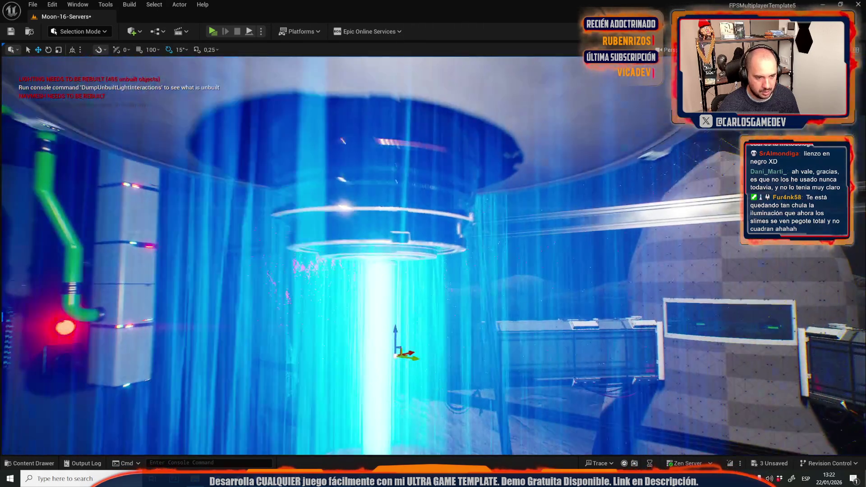
{"action": "key", "text": "w"}
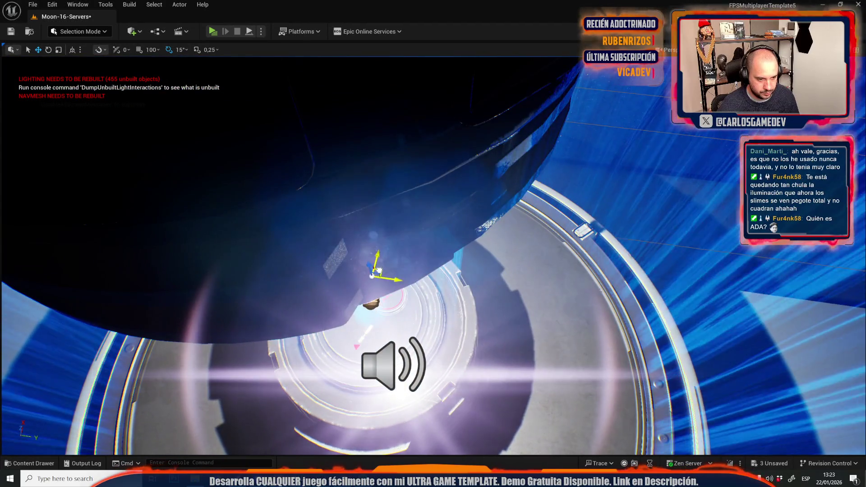
{"action": "key", "text": "f"}
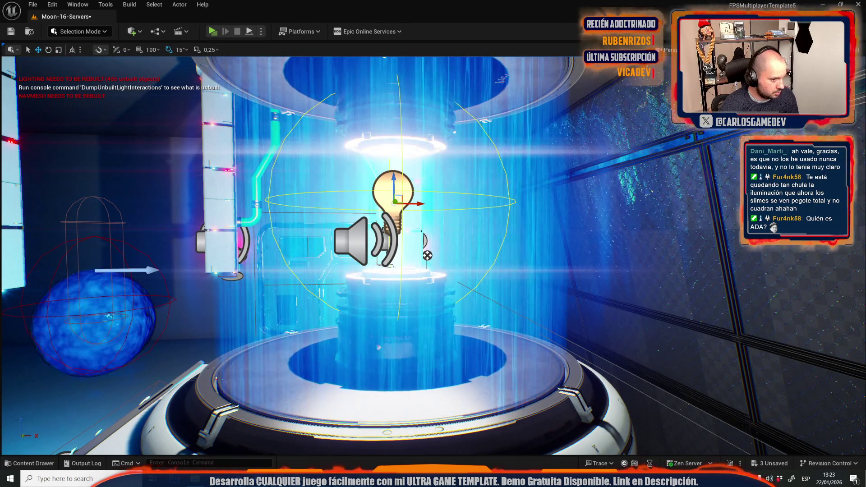
{"action": "mouse_move", "coordinate": [427, 256]}
{"action": "left_mouse_down"}
{"action": "mouse_move", "coordinate": [357, 256]}
{"action": "mouse_move", "coordinate": [393, 244]}
{"action": "mouse_move", "coordinate": [406, 256]}
{"action": "mouse_move", "coordinate": [465, 251]}
{"action": "mouse_move", "coordinate": [439, 300]}
{"action": "left_mouse_up"}
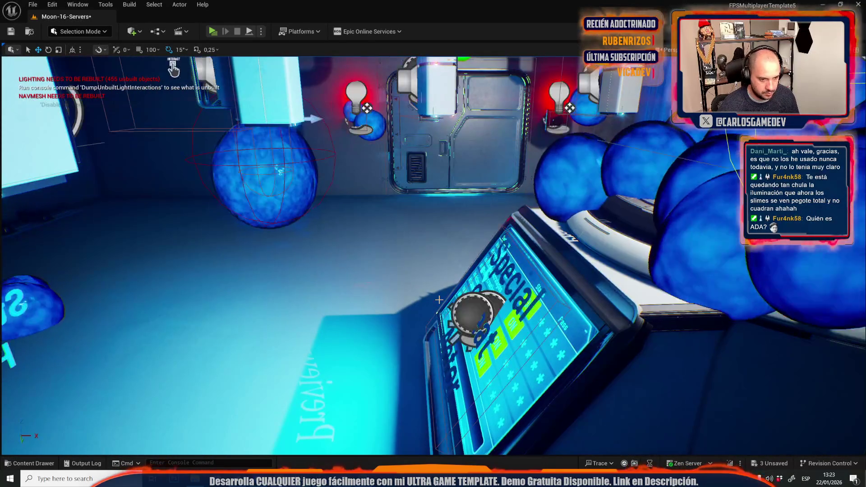
{"action": "left_click", "coordinate": [479, 311]}
{"action": "key", "text": "Delete"}
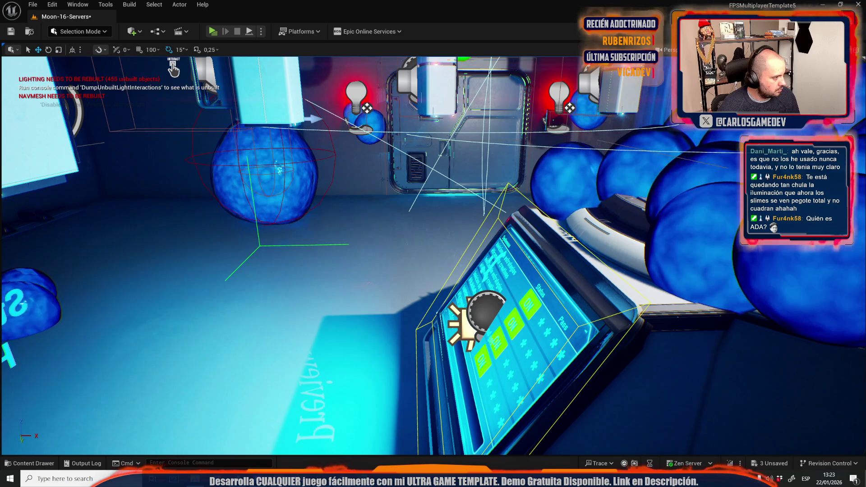
{"action": "left_click_drag", "start_coordinate": [310, 215], "coordinate": [397, 188]}
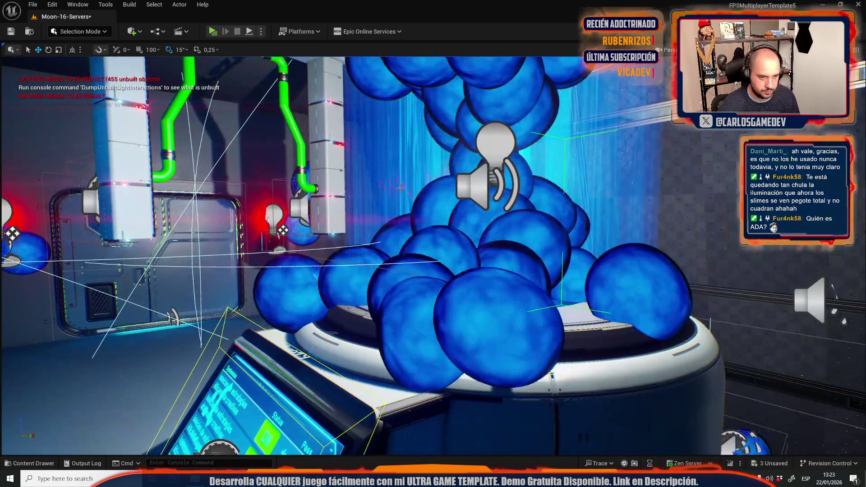
{"action": "right_click", "coordinate": [487, 144]}
{"action": "key", "text": "Escape"}
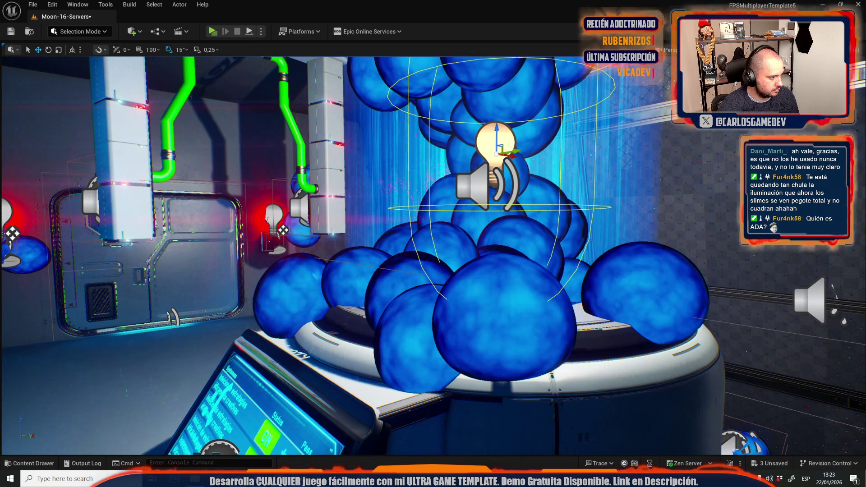
{"action": "left_click_drag", "start_coordinate": [433, 252], "coordinate": [433, 252]}
{"action": "left_click_drag", "start_coordinate": [72, 175], "coordinate": [72, 174]}
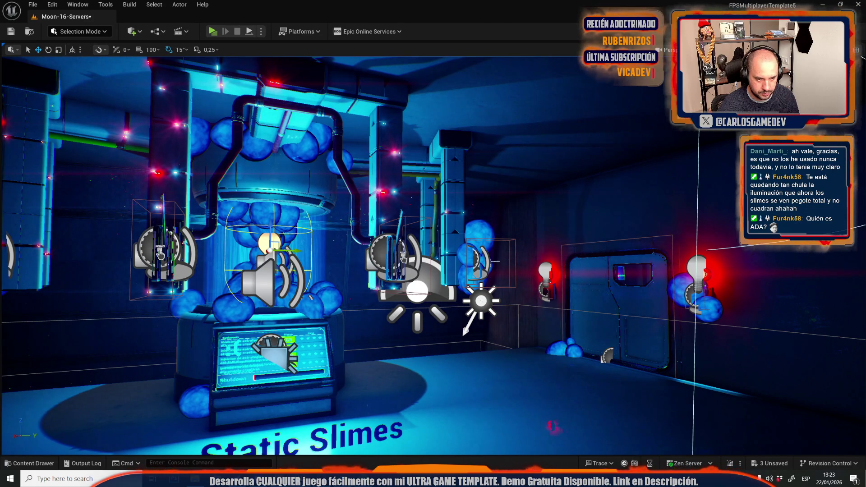
{"action": "scroll", "coordinate": [433, 256], "scroll_direction": "up", "scroll_amount": 5}
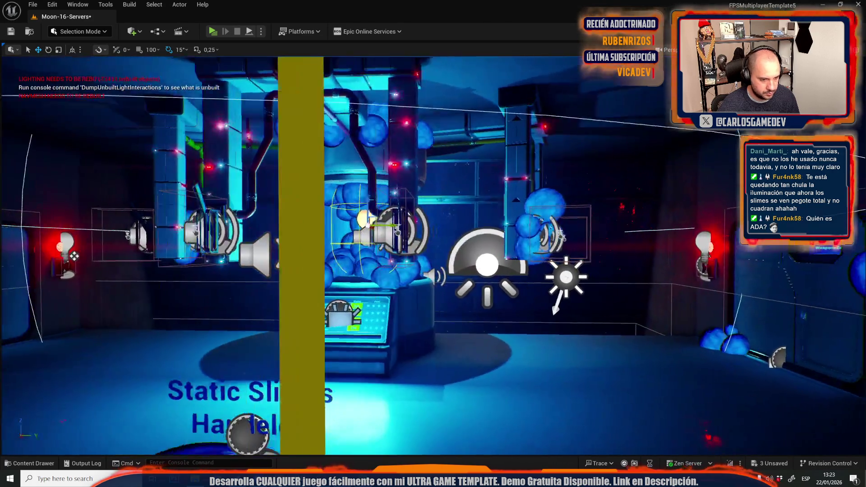
{"action": "scroll", "coordinate": [433, 256], "scroll_direction": "up", "scroll_amount": 2}
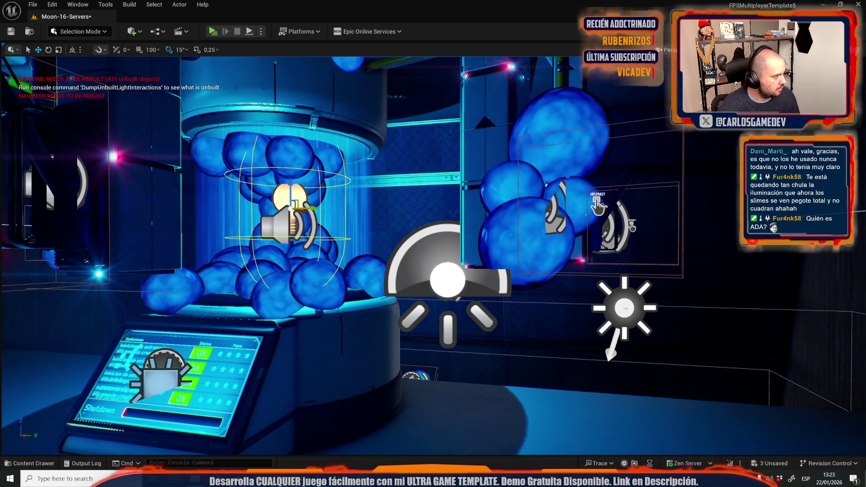
{"action": "mouse_move", "coordinate": [77, 244]}
{"action": "left_mouse_down"}
{"action": "mouse_move", "coordinate": [500, 257]}
{"action": "mouse_move", "coordinate": [391, 274]}
{"action": "left_mouse_up"}
{"action": "key", "text": "g"}
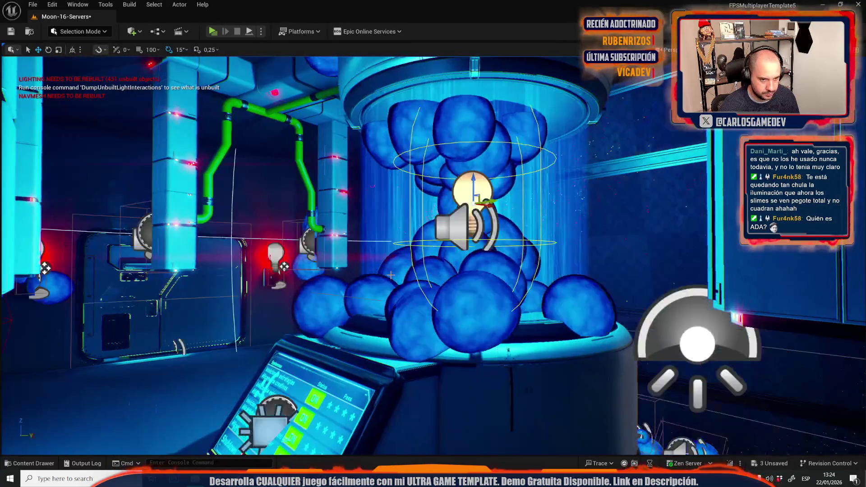
{"action": "scroll", "coordinate": [373, 275], "scroll_direction": "down", "scroll_amount": 5}
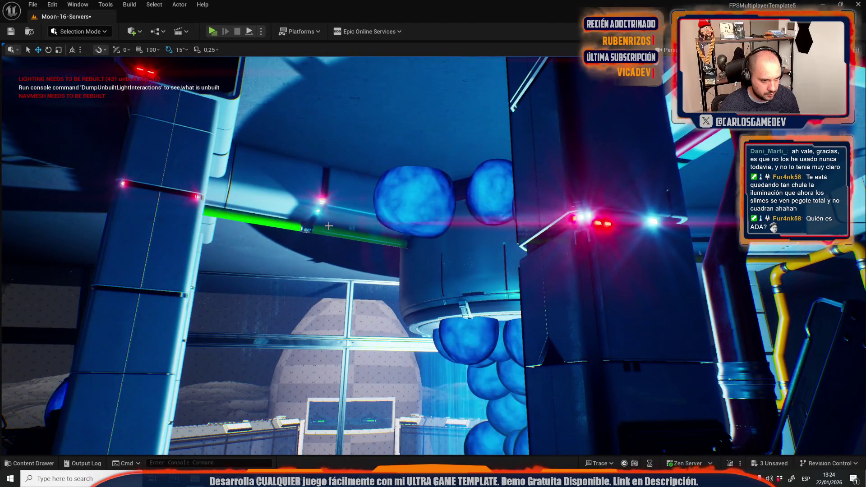
- Select the slime pile at the base of the glass tank and delete it
{"action": "left_click", "coordinate": [328, 226]}
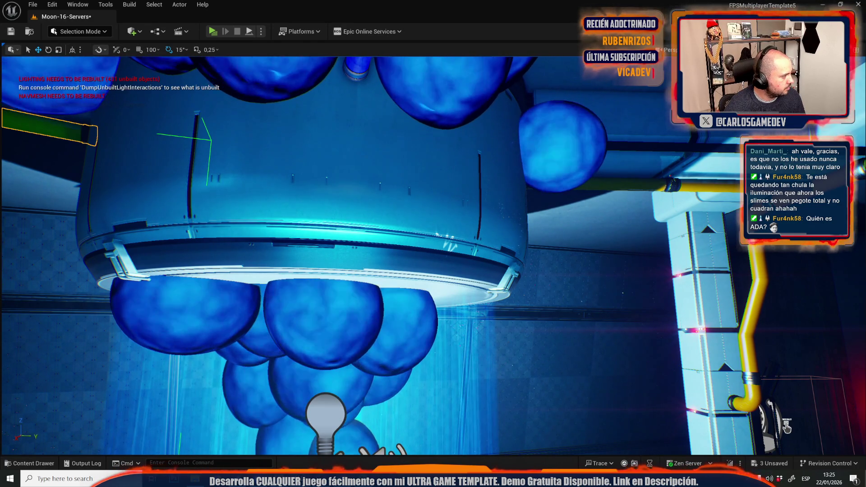
{"action": "mouse_move", "coordinate": [786, 426]}
{"action": "left_mouse_down"}
{"action": "mouse_move", "coordinate": [713, 422]}
{"action": "mouse_move", "coordinate": [462, 237]}
{"action": "mouse_move", "coordinate": [396, 254]}
{"action": "mouse_move", "coordinate": [408, 219]}
{"action": "left_mouse_up"}
{"action": "key", "text": "g"}
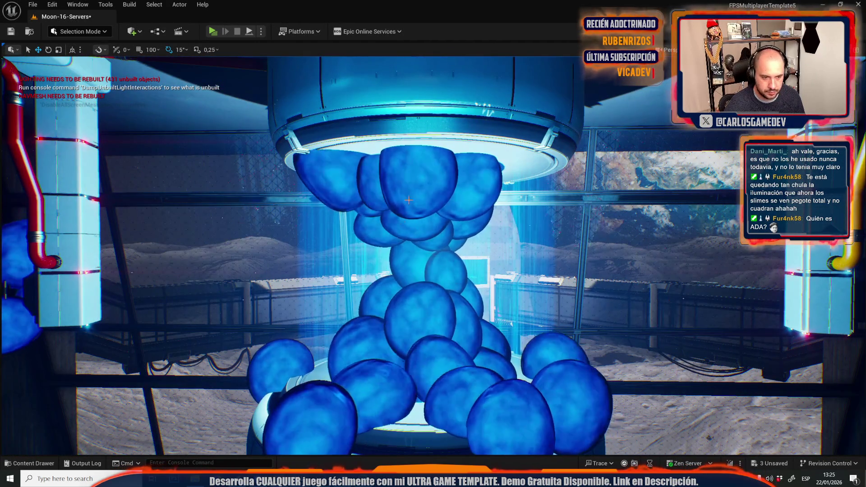
{"action": "left_click", "coordinate": [386, 285]}
{"action": "left_click", "coordinate": [291, 366]}
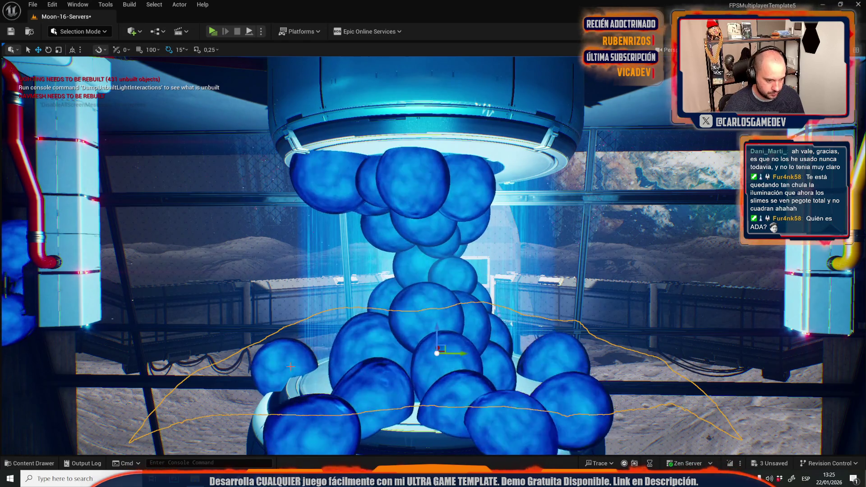
{"action": "key", "text": "Delete"}
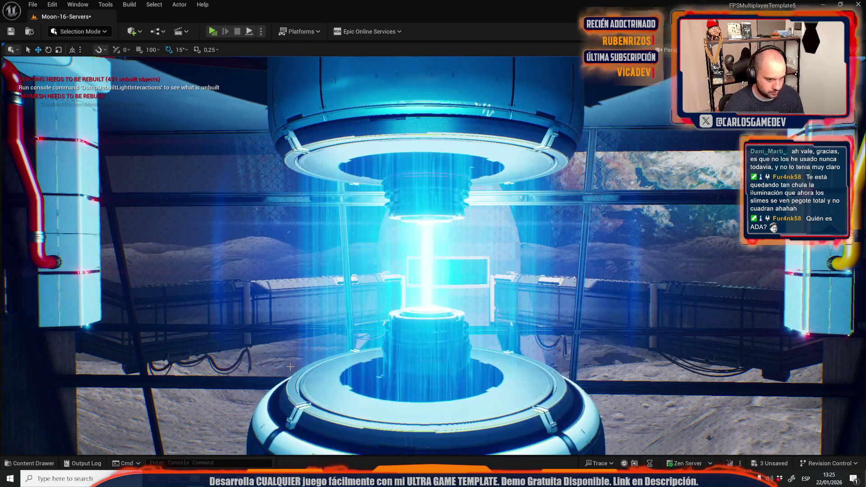
- Look over the emptied tank and show editor icons again with G
{"action": "mouse_move", "coordinate": [377, 339]}
{"action": "left_mouse_down"}
{"action": "mouse_move", "coordinate": [456, 336]}
{"action": "mouse_move", "coordinate": [370, 338]}
{"action": "mouse_move", "coordinate": [397, 338]}
{"action": "mouse_move", "coordinate": [382, 338]}
{"action": "mouse_move", "coordinate": [365, 356]}
{"action": "left_mouse_up"}
{"action": "key", "text": "g"}
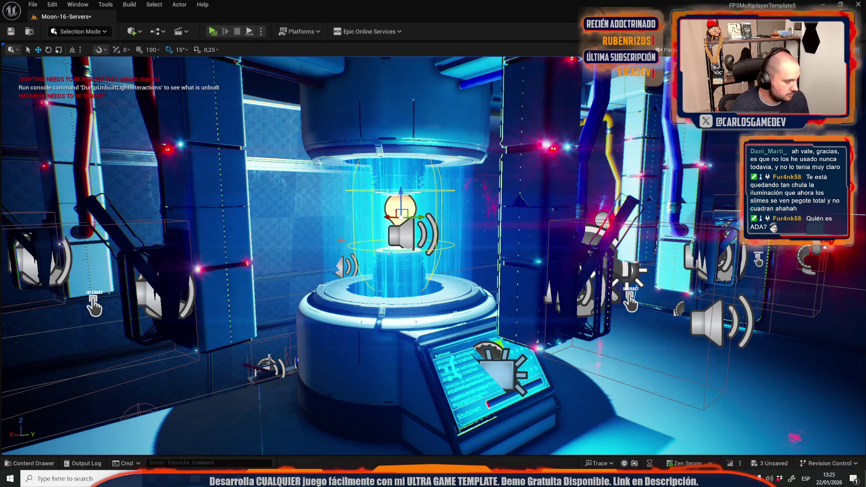
{"action": "left_click_drag", "start_coordinate": [364, 356], "coordinate": [365, 355]}
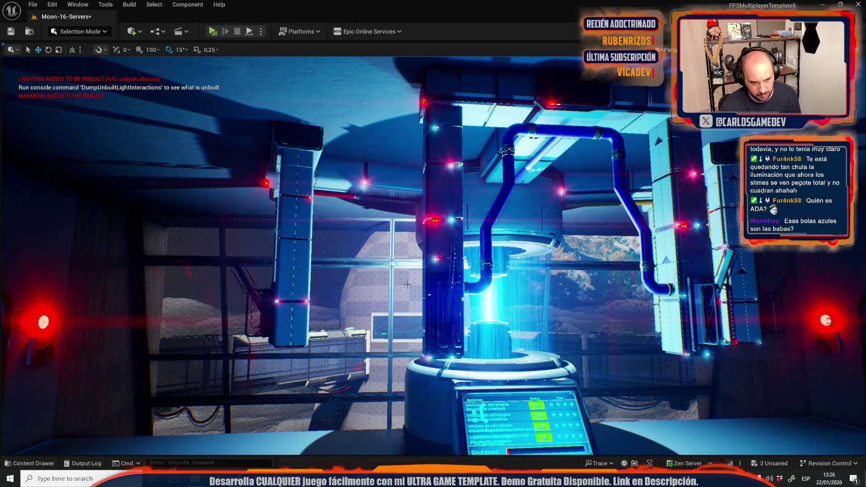
- Save the Moon-16-Servers level, its built data and SM_Plane130 with Save All
{"action": "key", "text": "ctrl+space"}
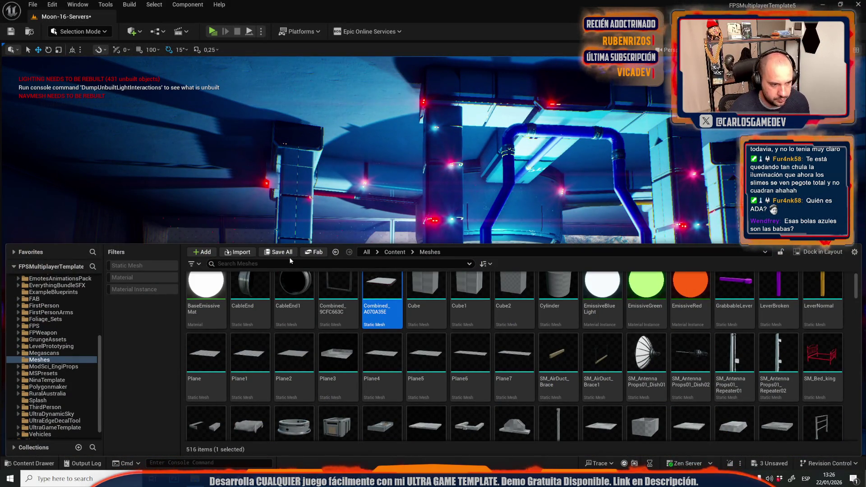
{"action": "left_click", "coordinate": [290, 254]}
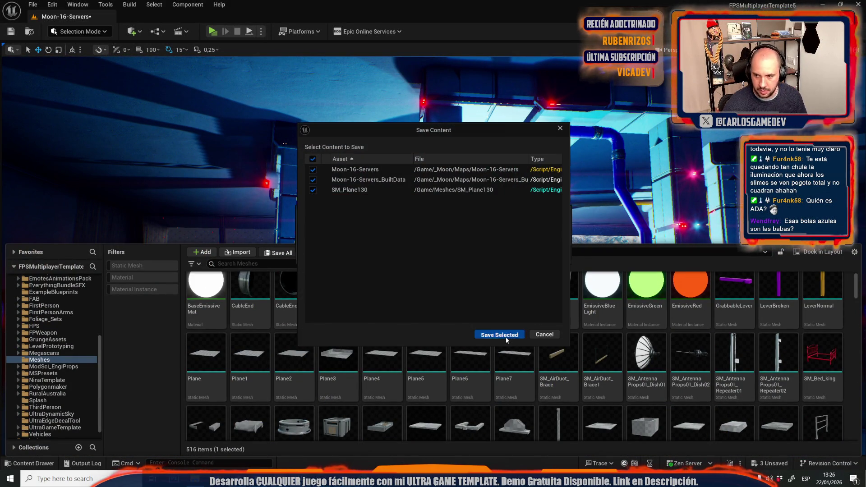
{"action": "left_click", "coordinate": [505, 337]}
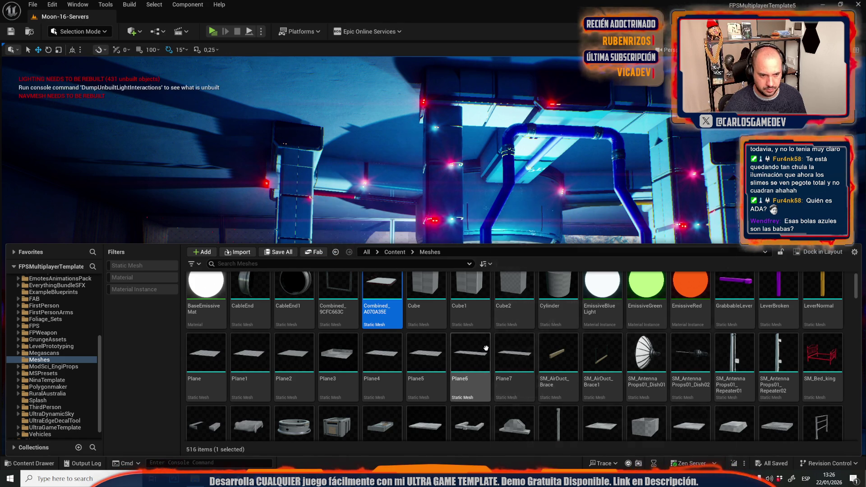
{"action": "mouse_move", "coordinate": [454, 264]}
{"action": "left_mouse_down"}
{"action": "mouse_move", "coordinate": [454, 289]}
{"action": "mouse_move", "coordinate": [438, 135]}
{"action": "left_mouse_up"}
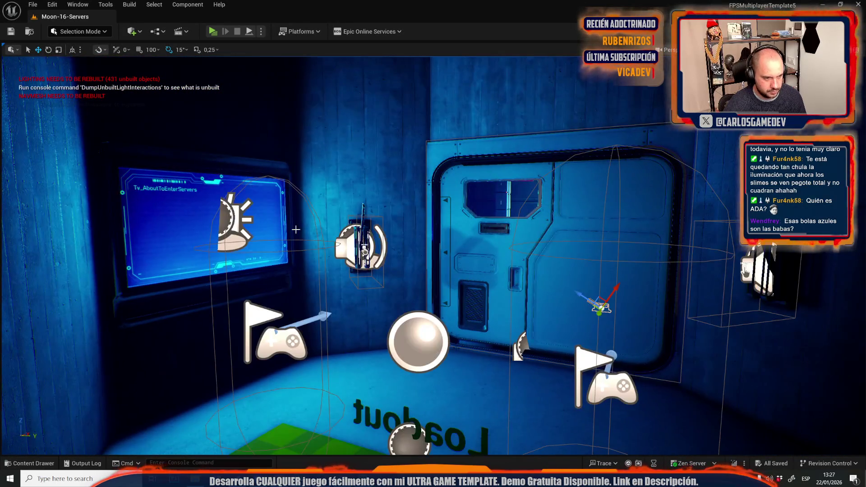
- Select the TV screen actor, fly through the corridors, frame the sound actor, and open the Content Drawer
{"action": "left_click", "coordinate": [239, 218]}
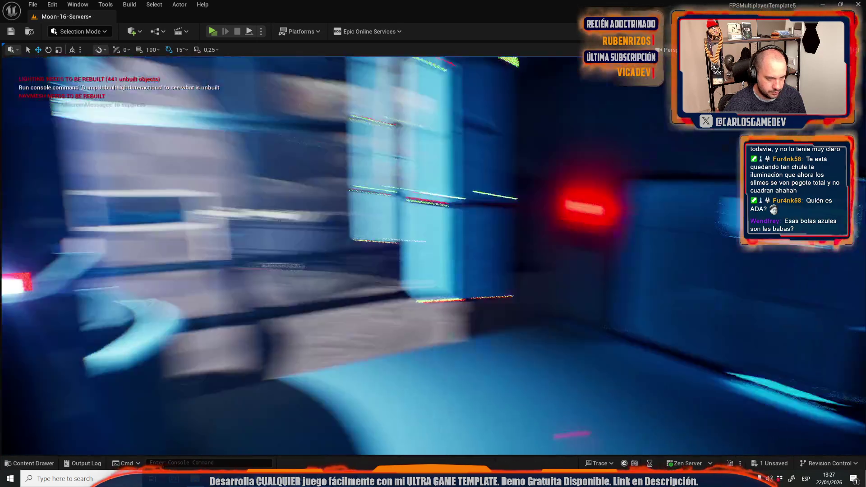
{"action": "key", "text": "w"}
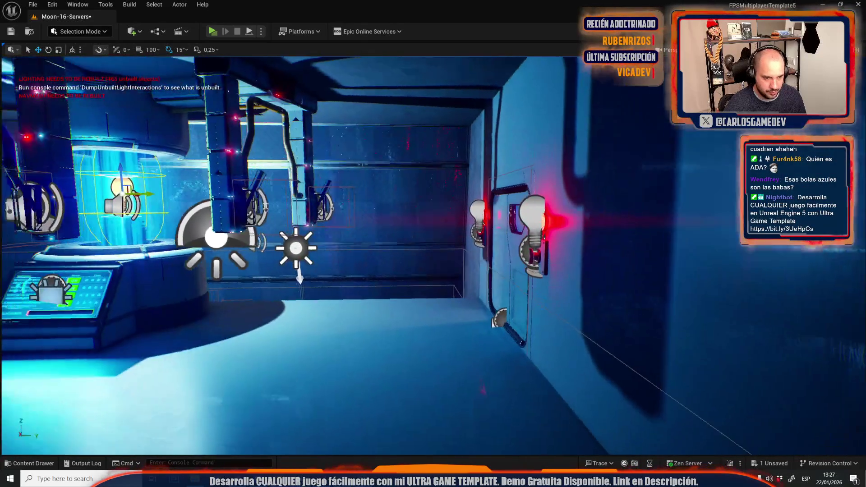
{"action": "key", "text": "f"}
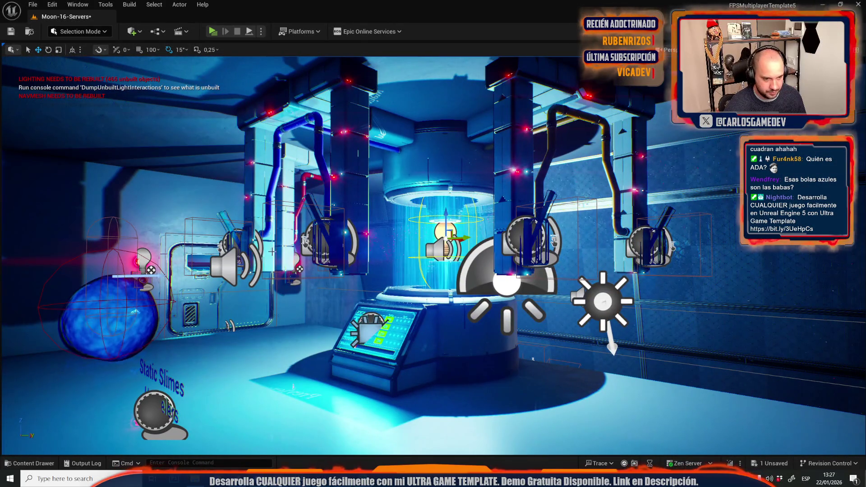
{"action": "key", "text": "ctrl+space"}
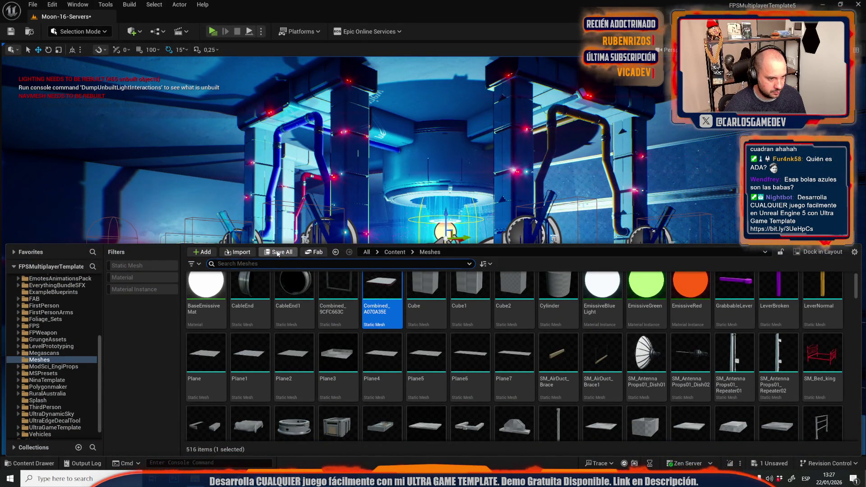
- Save all modified content including the Moon-16-Servers level, then display lighting stats from the Build menu
{"action": "left_click", "coordinate": [277, 253]}
{"action": "left_click", "coordinate": [476, 335]}
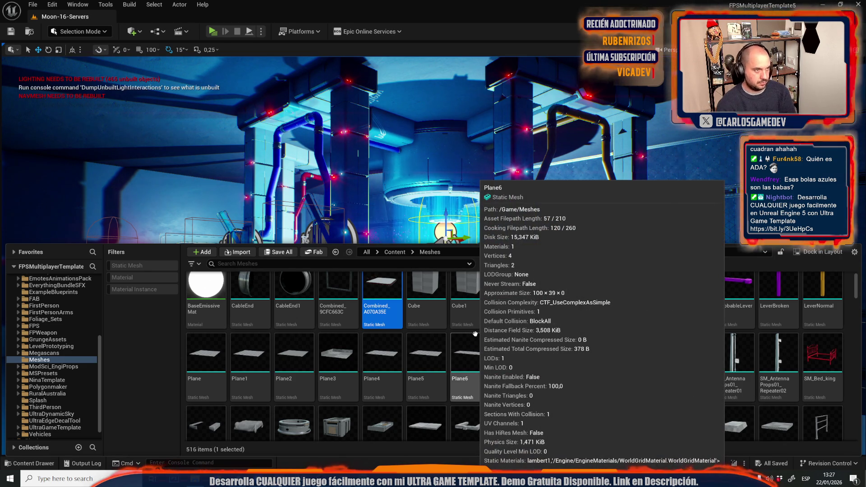
{"action": "left_click", "coordinate": [130, 5]}
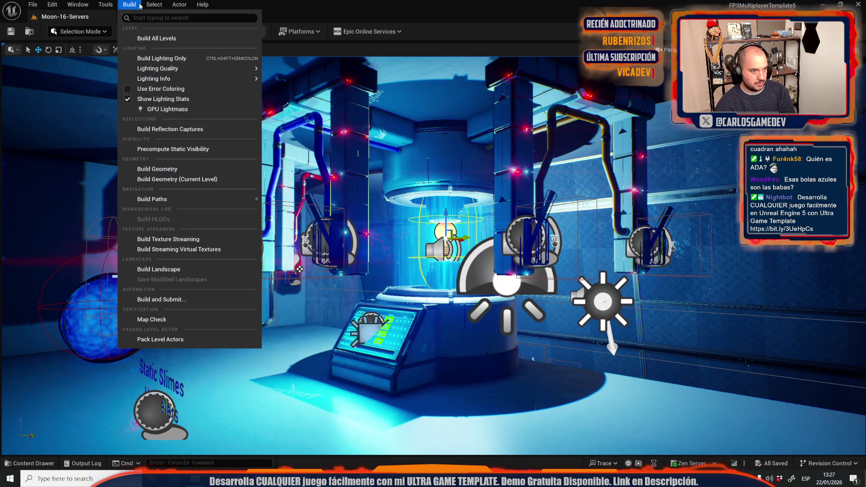
{"action": "left_click", "coordinate": [163, 109]}
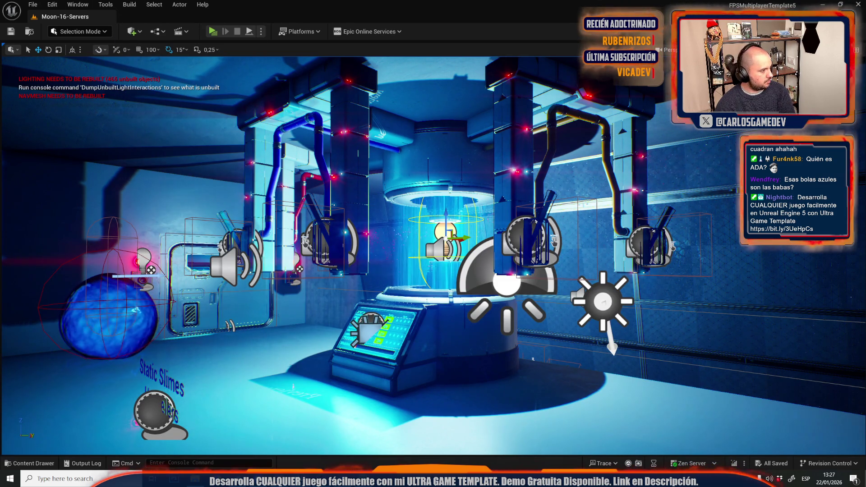
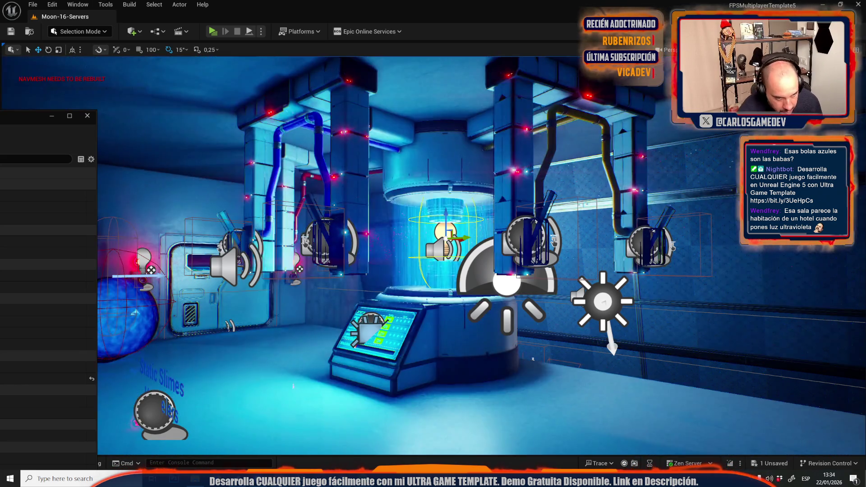
- Walk the first-person character through the reactor room to face the blue wall door
{"action": "key", "text": "w"}
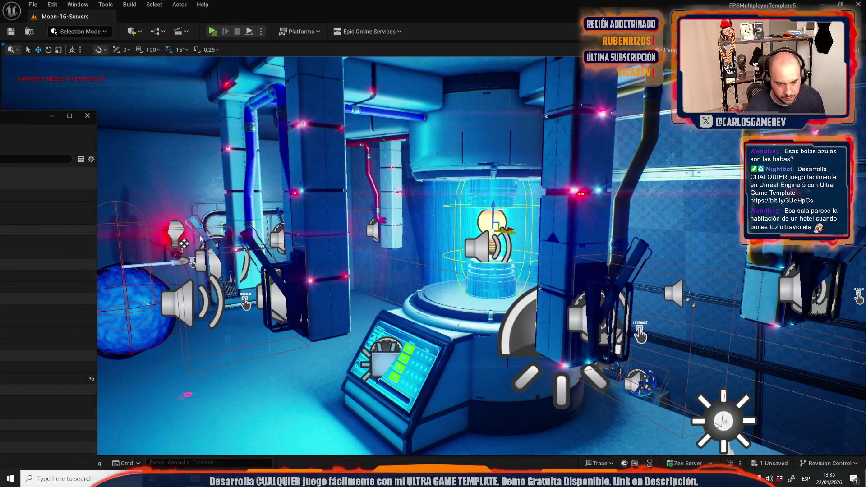
{"action": "key", "text": "w"}
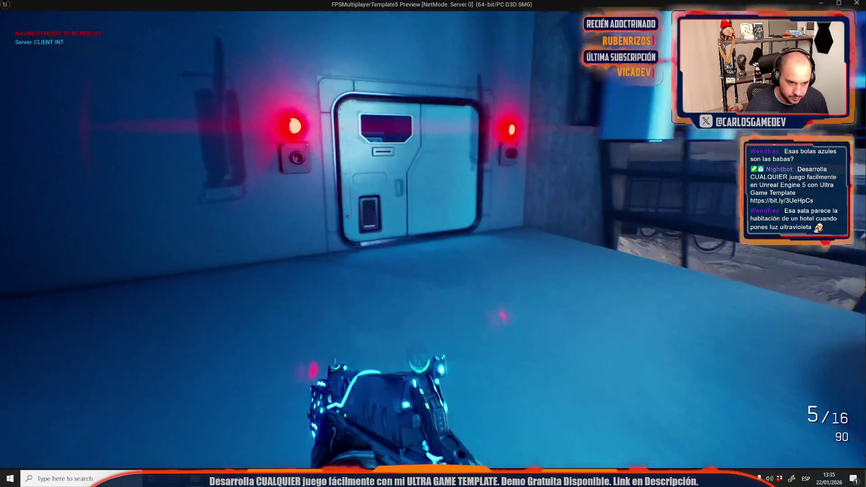
{"action": "key", "text": "w"}
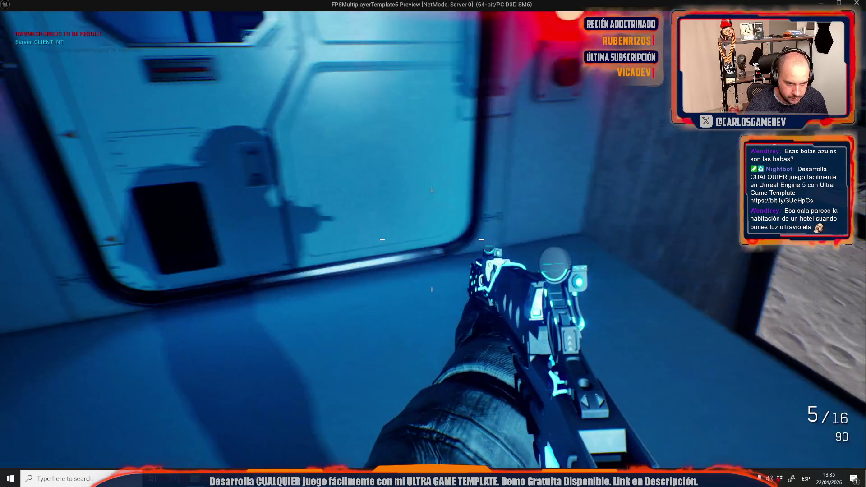
{"action": "key", "text": "w"}
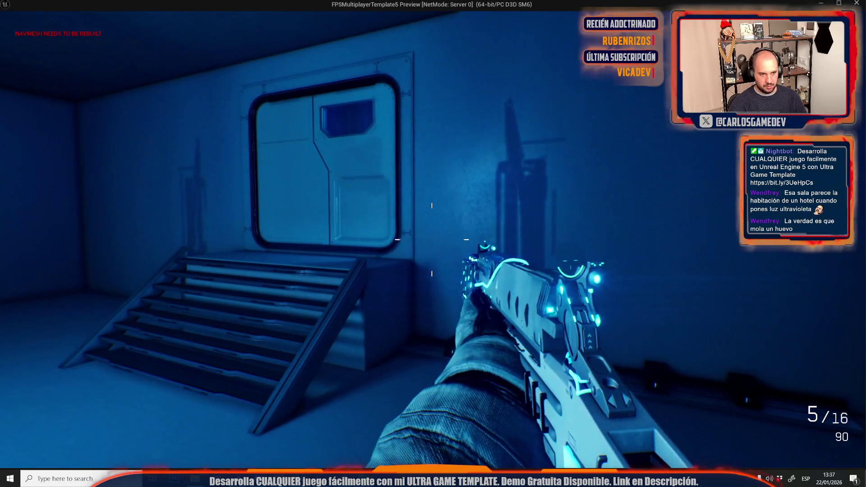
- Stop the play preview, then select and frame the SM_Plane130 wall block
{"action": "key", "text": "Escape"}
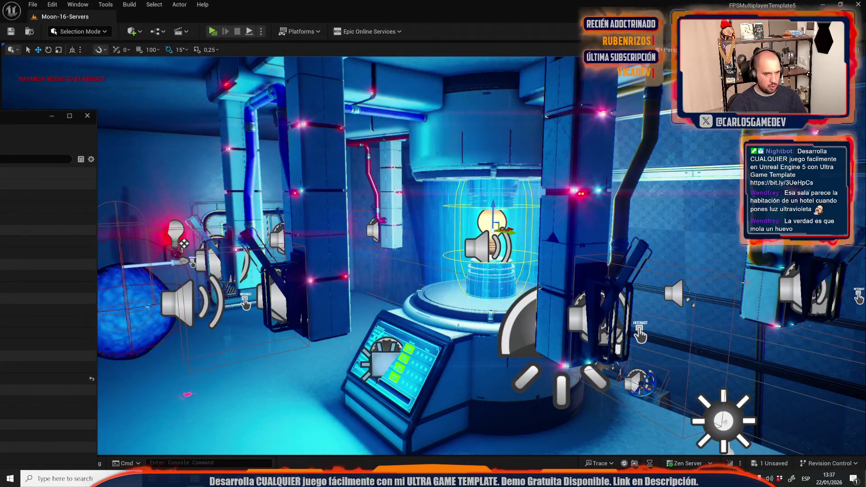
{"action": "mouse_move", "coordinate": [837, 297]}
{"action": "left_mouse_down"}
{"action": "mouse_move", "coordinate": [812, 289]}
{"action": "mouse_move", "coordinate": [785, 316]}
{"action": "left_mouse_up"}
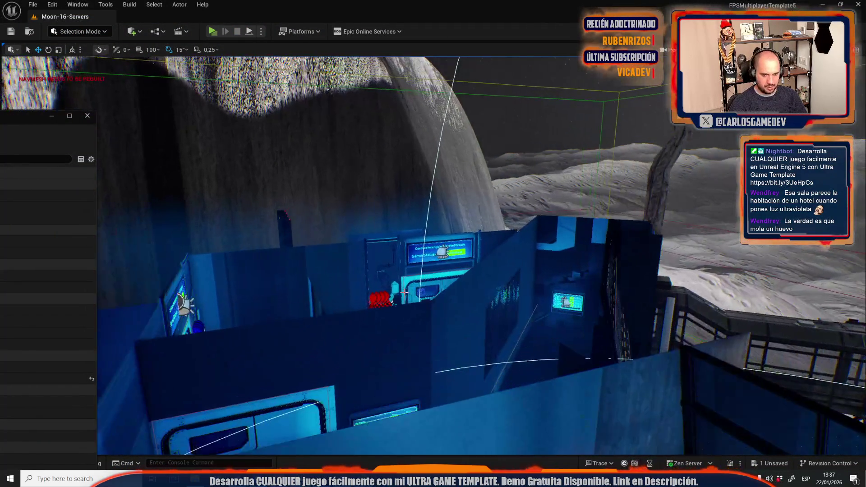
{"action": "left_click", "coordinate": [605, 225]}
{"action": "key", "text": "f"}
{"action": "key", "text": "w"}
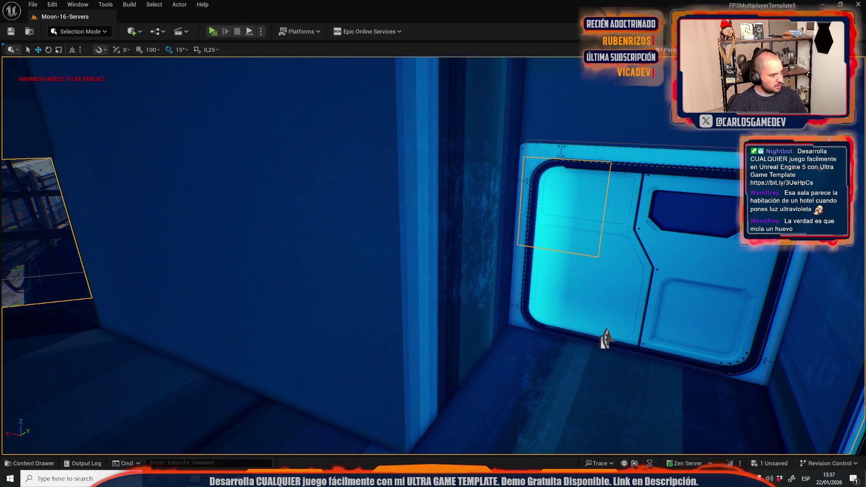
- Inspect SM_Plane130's UV Channel 1 overlay in the static mesh editor, then close it
{"action": "key", "text": "ctrl+e"}
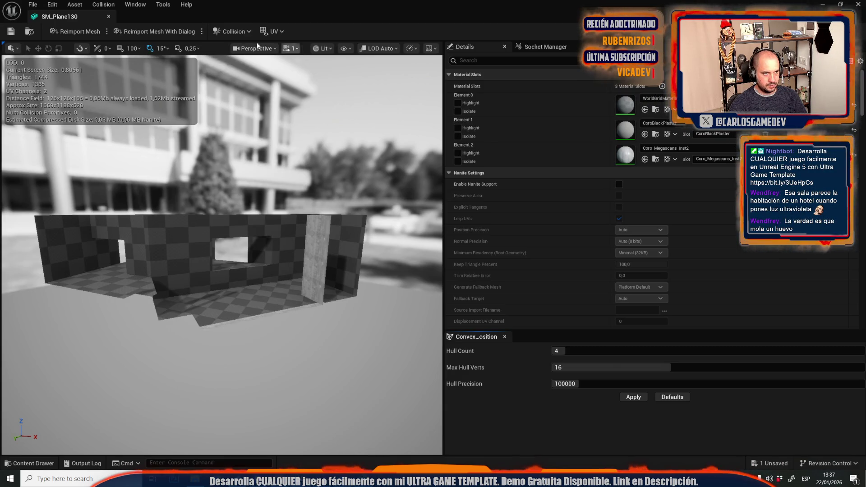
{"action": "left_click", "coordinate": [273, 31]}
{"action": "left_click", "coordinate": [291, 70]}
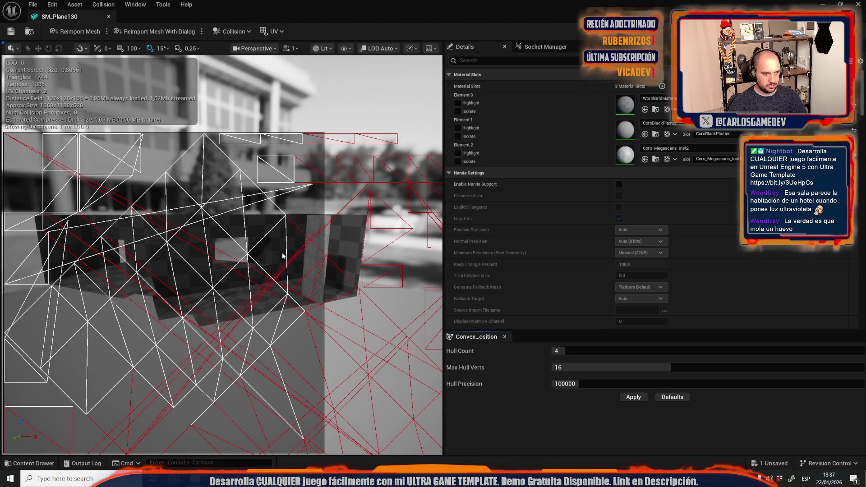
{"action": "scroll", "coordinate": [272, 215], "scroll_direction": "down", "scroll_amount": 4}
{"action": "scroll", "coordinate": [633, 206], "scroll_direction": "down", "scroll_amount": 5}
{"action": "scroll", "coordinate": [633, 206], "scroll_direction": "down", "scroll_amount": 2}
{"action": "left_click", "coordinate": [109, 17]}
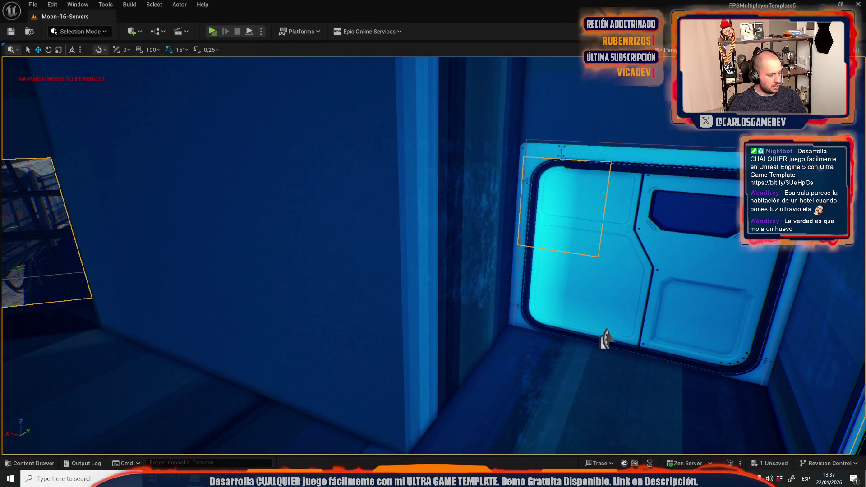
{"action": "scroll", "coordinate": [661, 228], "scroll_direction": "down", "scroll_amount": 5}
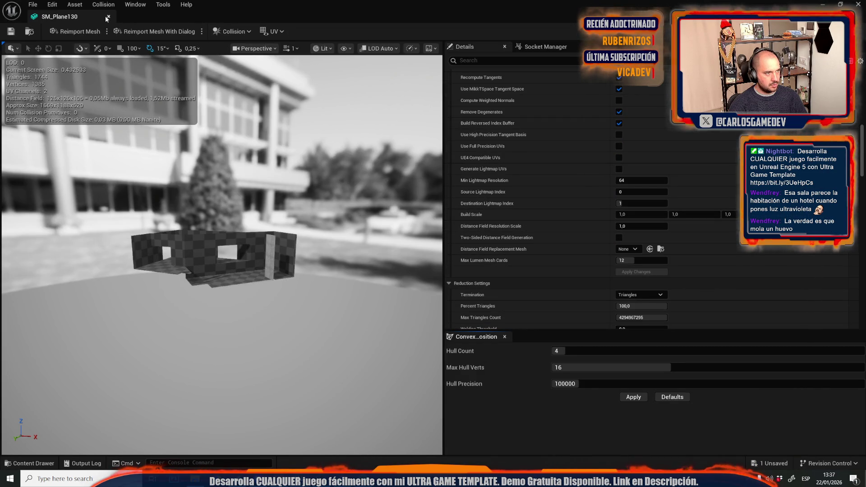
{"action": "left_click", "coordinate": [108, 17]}
{"action": "left_click", "coordinate": [180, 5]}
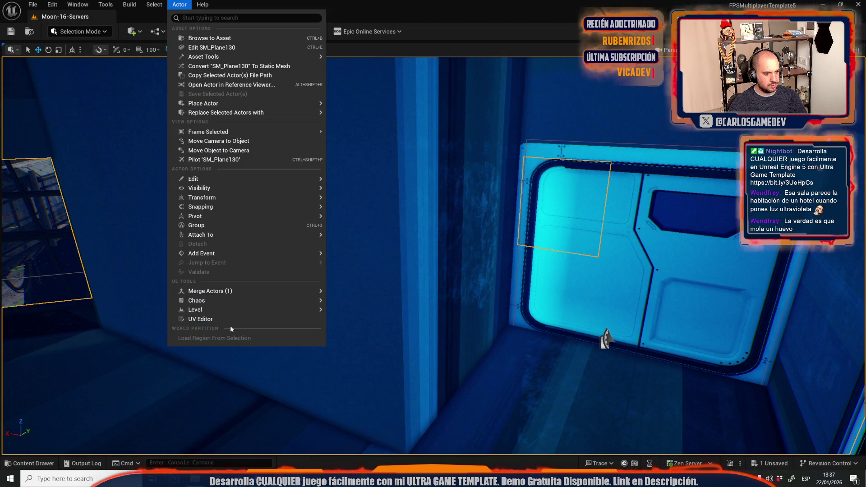
- Show SM_Plane130's UV Channel 1 in the UV Editor, apply it, and close the editor
{"action": "left_click", "coordinate": [239, 320]}
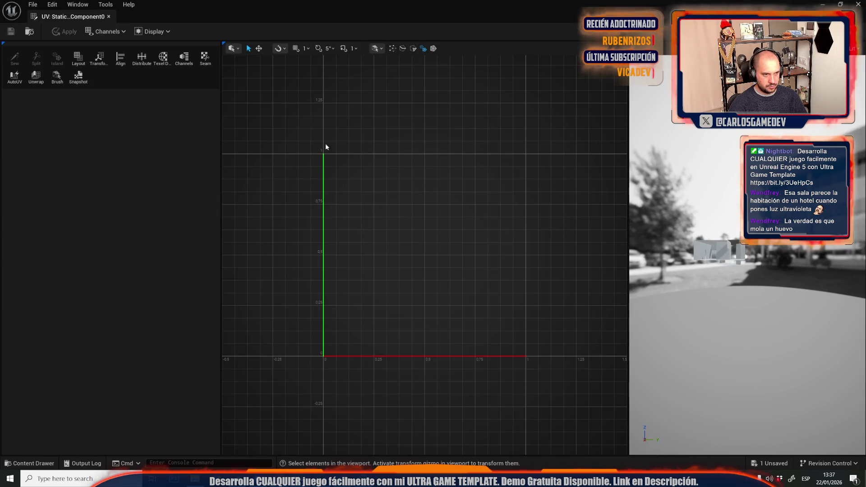
{"action": "scroll", "coordinate": [315, 208], "scroll_direction": "down", "scroll_amount": 10}
{"action": "scroll", "coordinate": [352, 242], "scroll_direction": "down", "scroll_amount": 3}
{"action": "scroll", "coordinate": [350, 213], "scroll_direction": "up", "scroll_amount": 10}
{"action": "scroll", "coordinate": [304, 185], "scroll_direction": "up", "scroll_amount": 2}
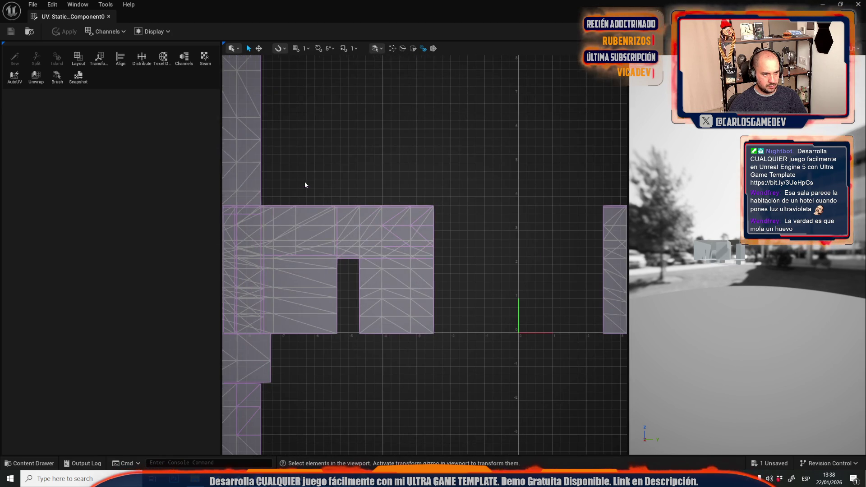
{"action": "left_click", "coordinate": [105, 31]}
{"action": "mouse_move", "coordinate": [131, 46]}
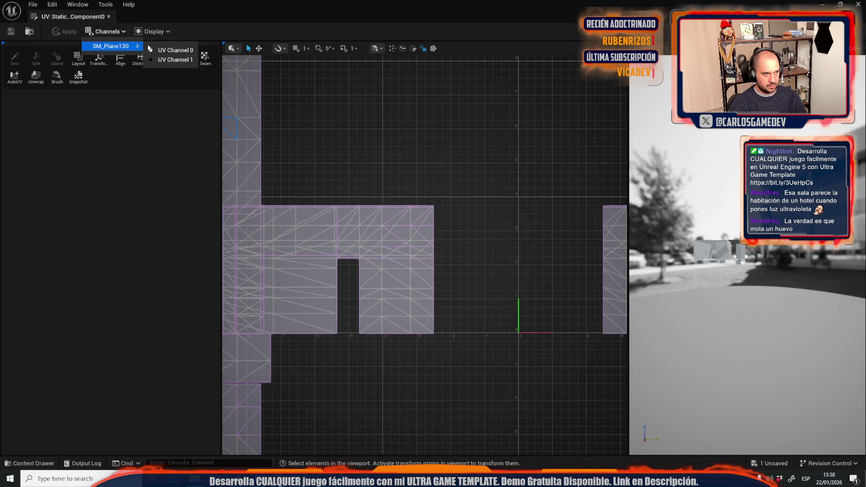
{"action": "left_click", "coordinate": [166, 60]}
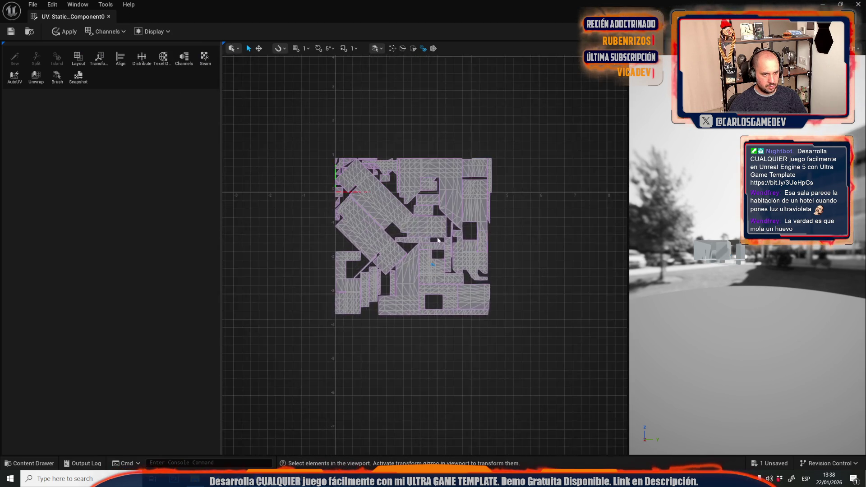
{"action": "scroll", "coordinate": [430, 197], "scroll_direction": "up", "scroll_amount": 3}
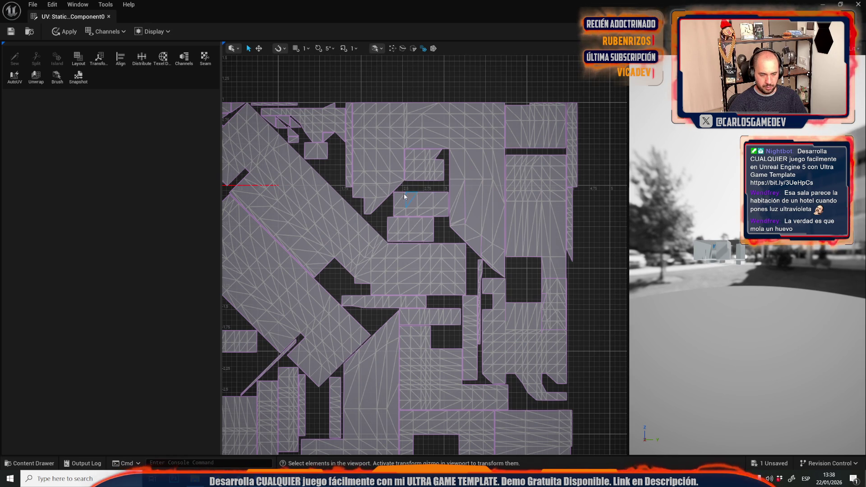
{"action": "left_click", "coordinate": [63, 31]}
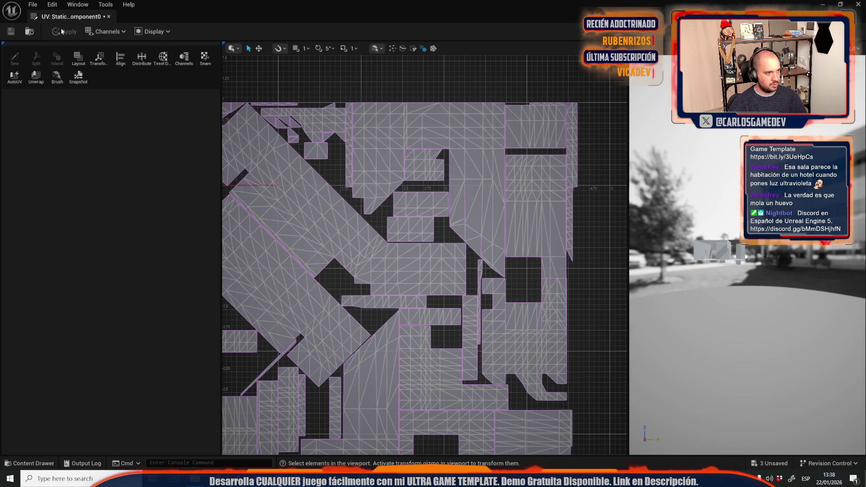
{"action": "left_click", "coordinate": [109, 16]}
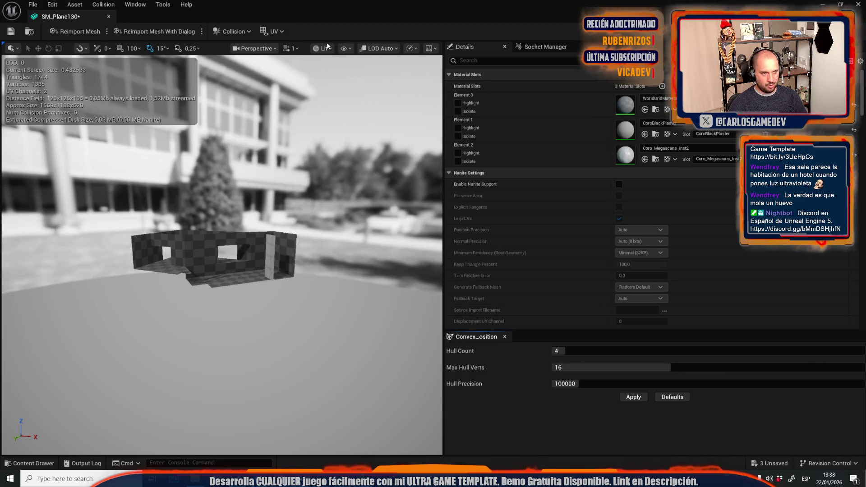
- Enable Generate Lightmap UVs with Min Lightmap Resolution 1024 and rebuild SM_Plane130
{"action": "left_click", "coordinate": [274, 31]}
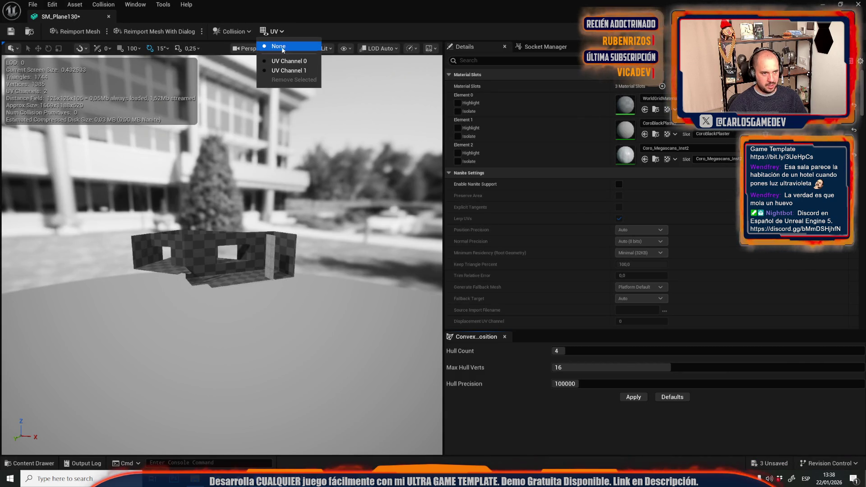
{"action": "left_click", "coordinate": [285, 61]}
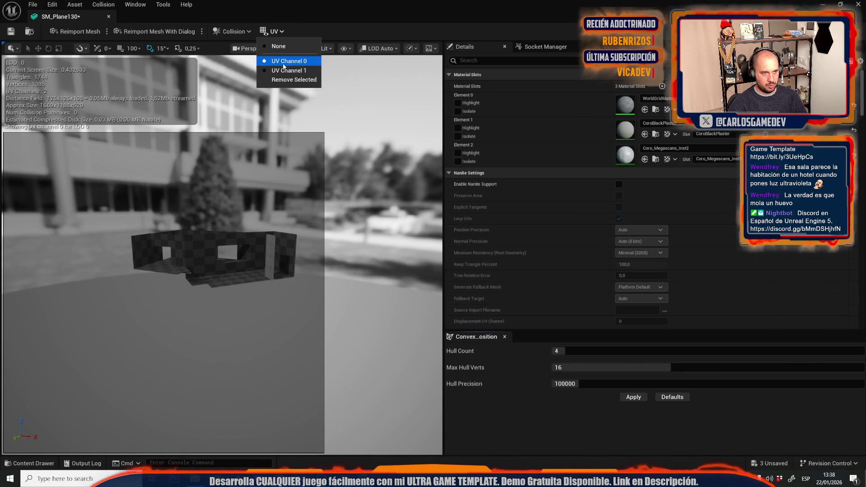
{"action": "left_click", "coordinate": [287, 71]}
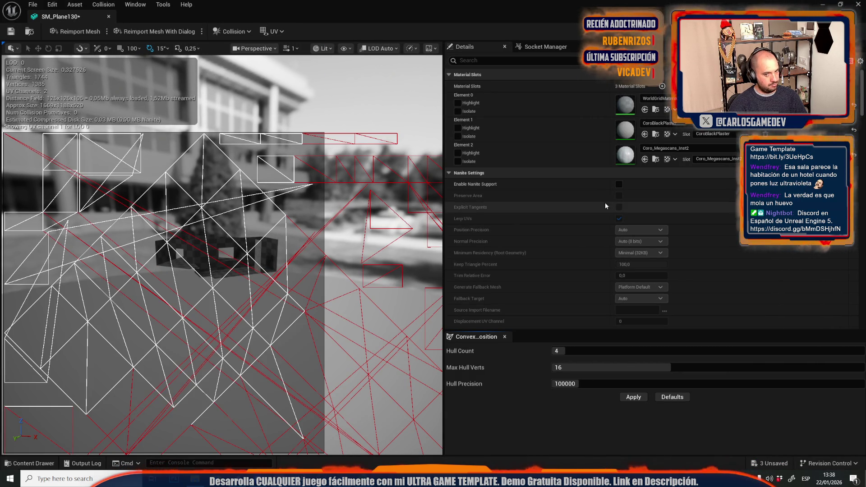
{"action": "scroll", "coordinate": [588, 205], "scroll_direction": "down", "scroll_amount": 10}
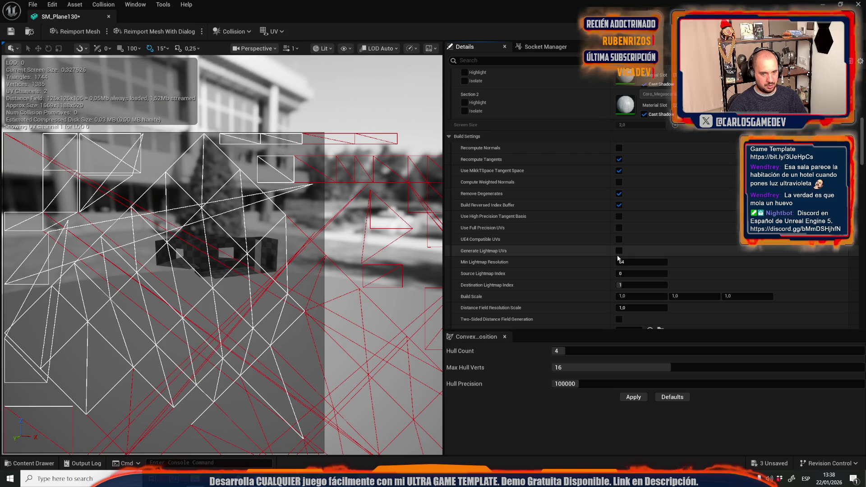
{"action": "left_click", "coordinate": [619, 251]}
{"action": "left_click", "coordinate": [627, 262]}
{"action": "type", "text": "1"}
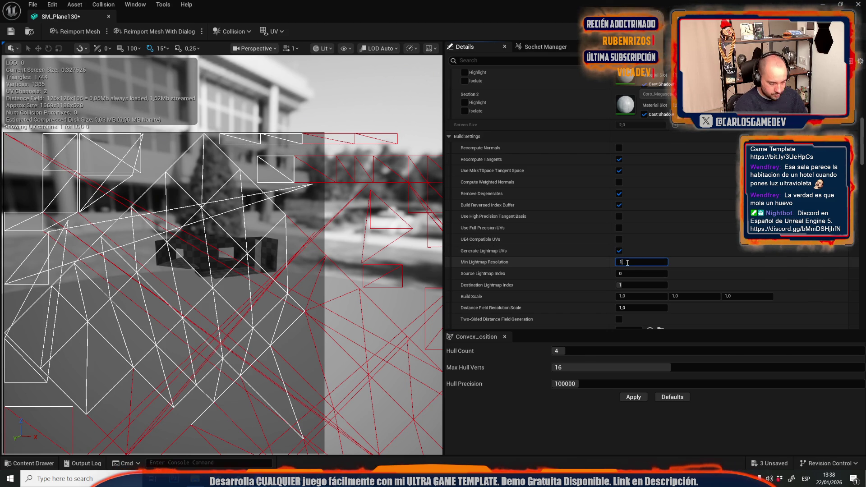
{"action": "type", "text": "024"}
{"action": "key", "text": "Return"}
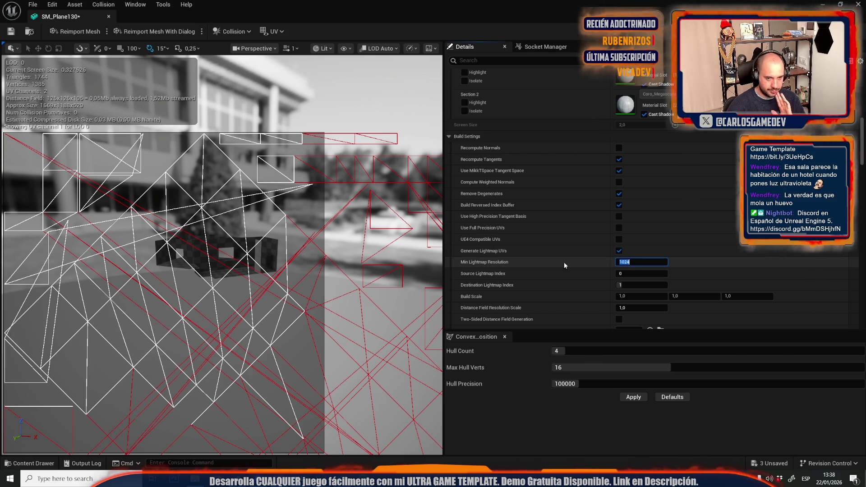
{"action": "scroll", "coordinate": [573, 261], "scroll_direction": "down", "scroll_amount": 3}
{"action": "left_click", "coordinate": [635, 272]}
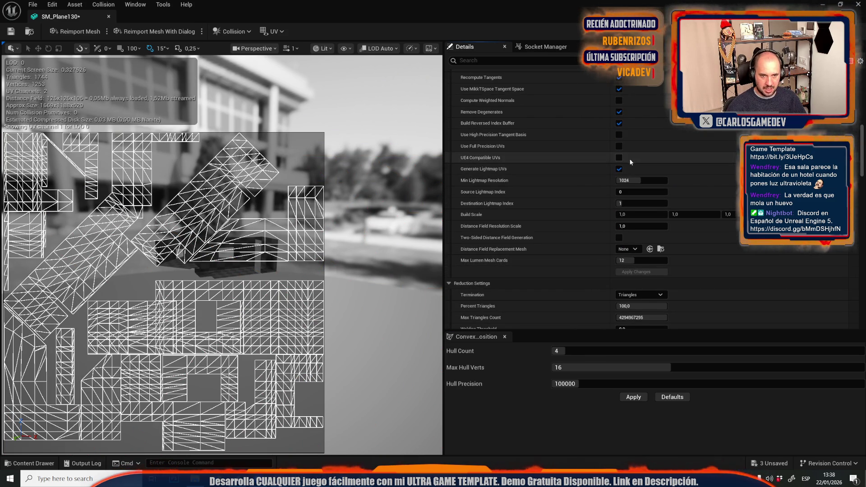
- Turn Generate Lightmap UVs back off, rebuild, and close the mesh editor
{"action": "left_click", "coordinate": [619, 169]}
{"action": "left_click", "coordinate": [635, 273]}
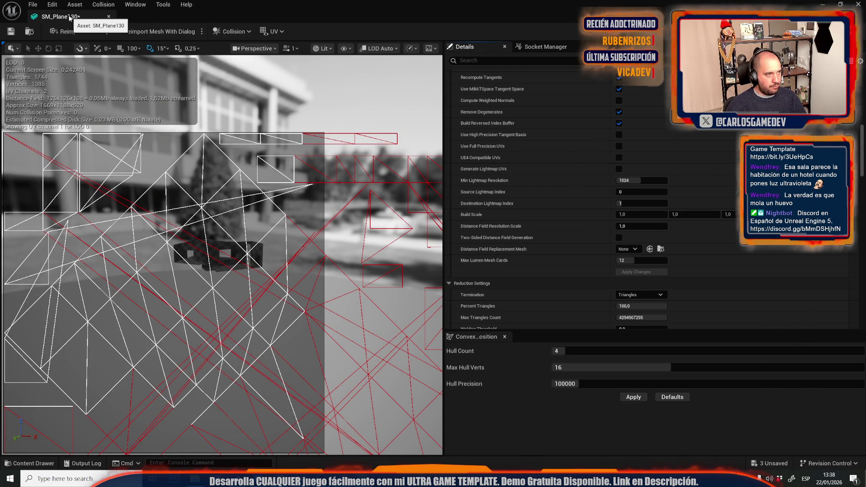
{"action": "left_click", "coordinate": [109, 16]}
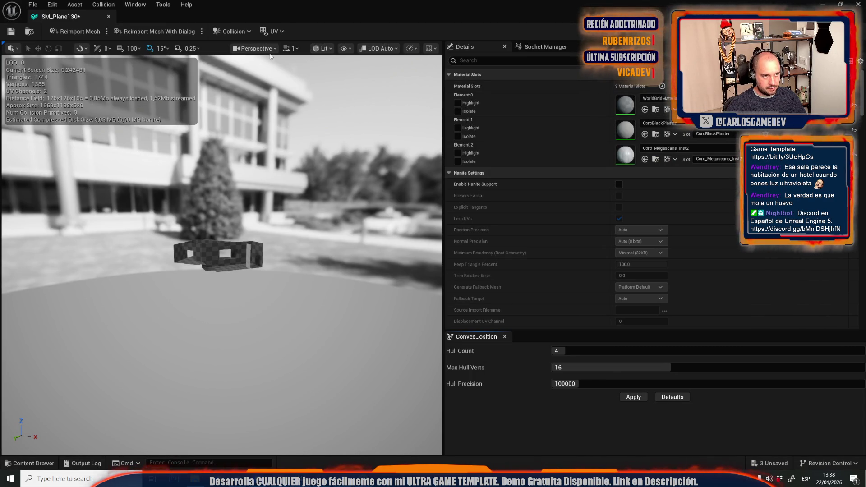
- Remove SM_Plane130's UV Channel 1, confirm the removal, and save the mesh
{"action": "left_click", "coordinate": [274, 32]}
{"action": "left_click", "coordinate": [289, 70]}
{"action": "left_click", "coordinate": [274, 32]}
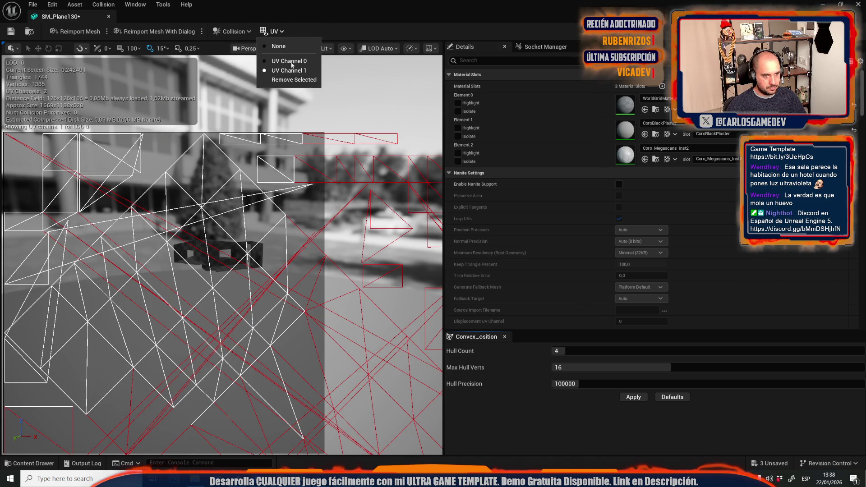
{"action": "left_click", "coordinate": [287, 81]}
{"action": "left_click", "coordinate": [488, 255]}
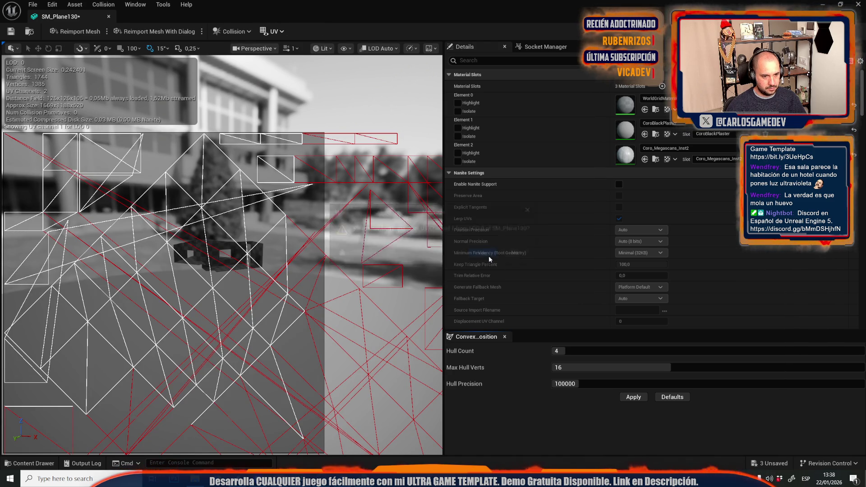
{"action": "key", "text": "ctrl+s"}
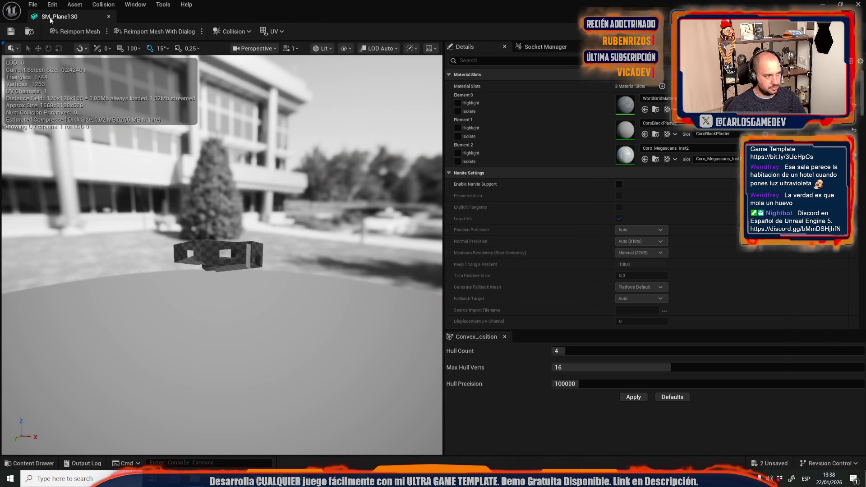
{"action": "key", "text": "alt+Tab"}
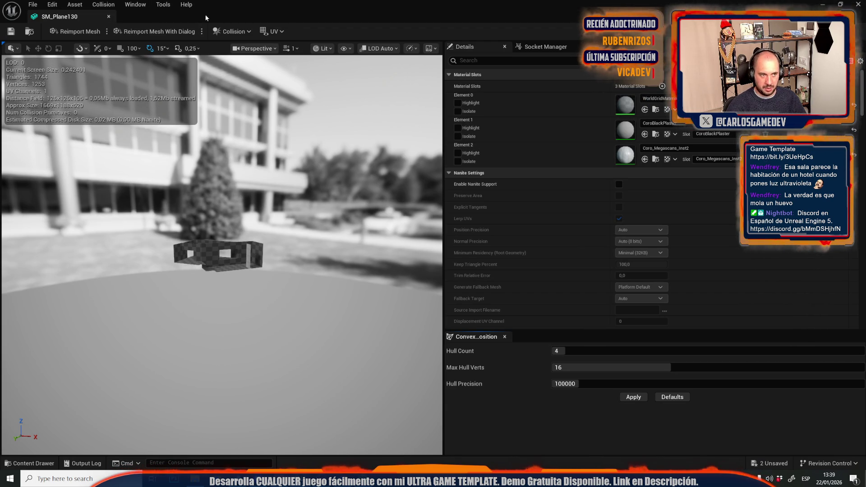
- Confirm only UV Channel 0 remains, then open SM_Plane130's channels in the UV Editor
{"action": "left_click", "coordinate": [267, 31]}
{"action": "left_click", "coordinate": [281, 29]}
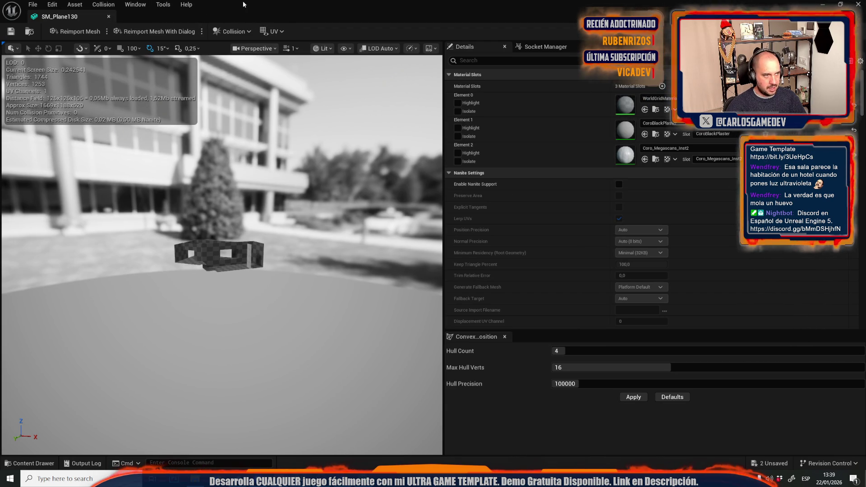
{"action": "left_click", "coordinate": [108, 16]}
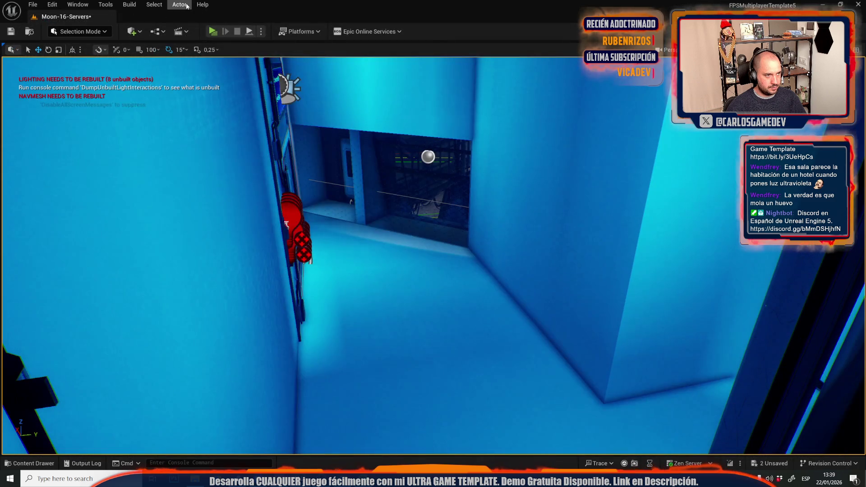
{"action": "left_click", "coordinate": [179, 4]}
{"action": "left_click", "coordinate": [203, 319]}
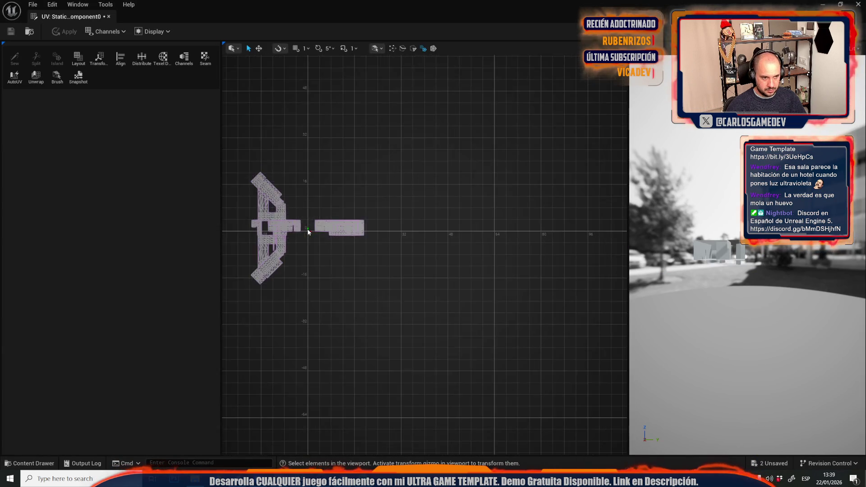
{"action": "scroll", "coordinate": [391, 251], "scroll_direction": "up", "scroll_amount": 2}
{"action": "left_click", "coordinate": [184, 57]}
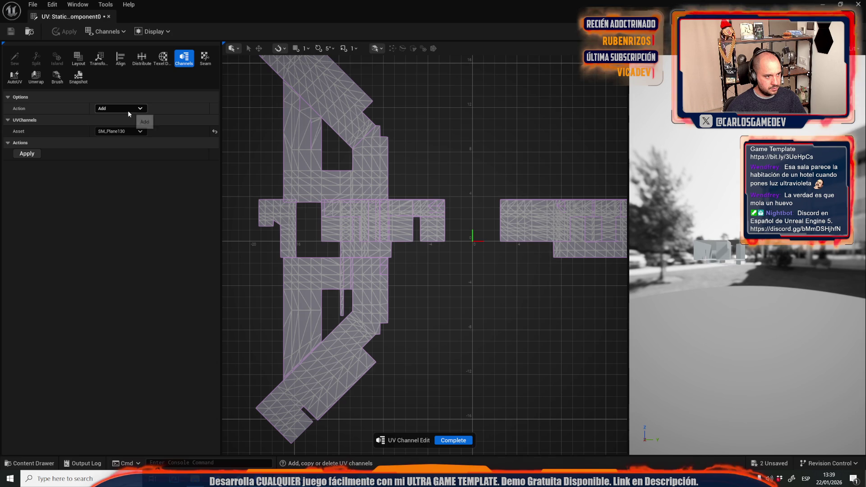
- Add a new UV channel and copy UV0 into UV1, applying the change
{"action": "left_click", "coordinate": [33, 155]}
{"action": "left_click", "coordinate": [120, 109]}
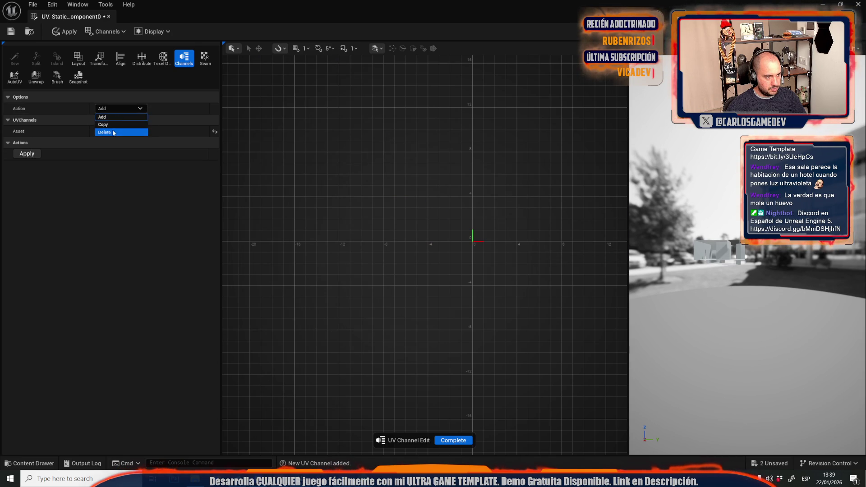
{"action": "left_click", "coordinate": [118, 119]}
{"action": "left_click", "coordinate": [27, 176]}
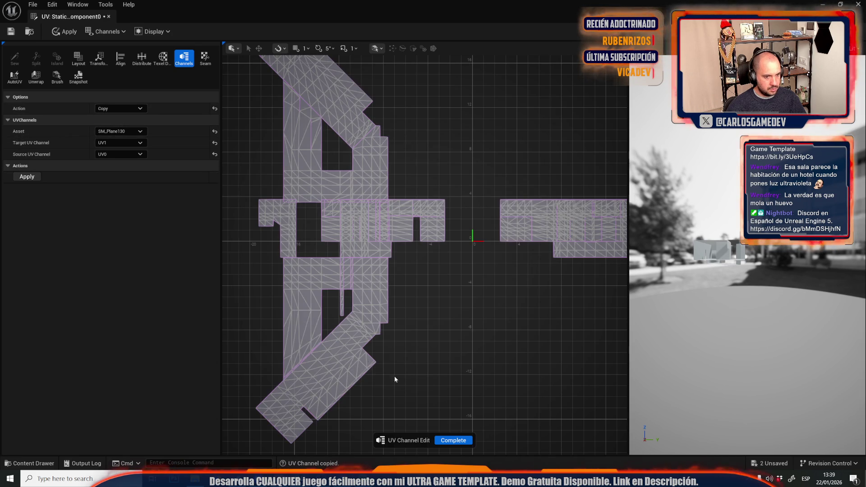
{"action": "left_click", "coordinate": [453, 441]}
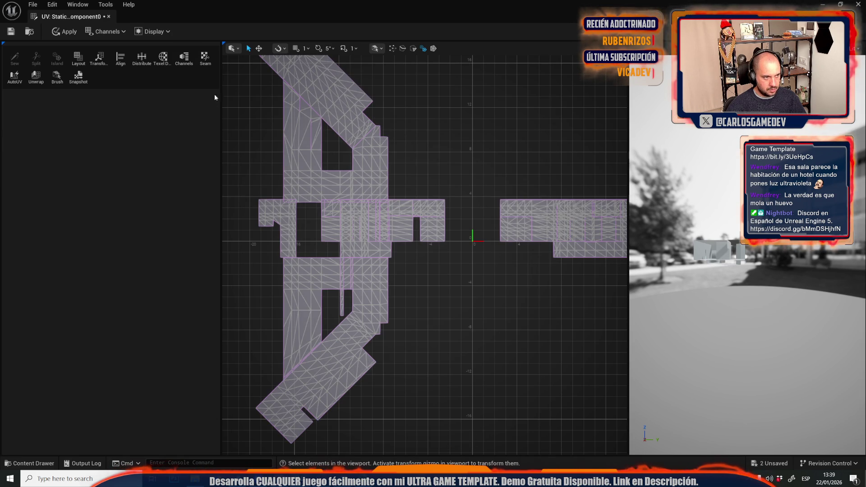
- Repack UV1's islands at 512 texture resolution and accept the layout
{"action": "left_click", "coordinate": [78, 59]}
{"action": "scroll", "coordinate": [403, 232], "scroll_direction": "up", "scroll_amount": 10}
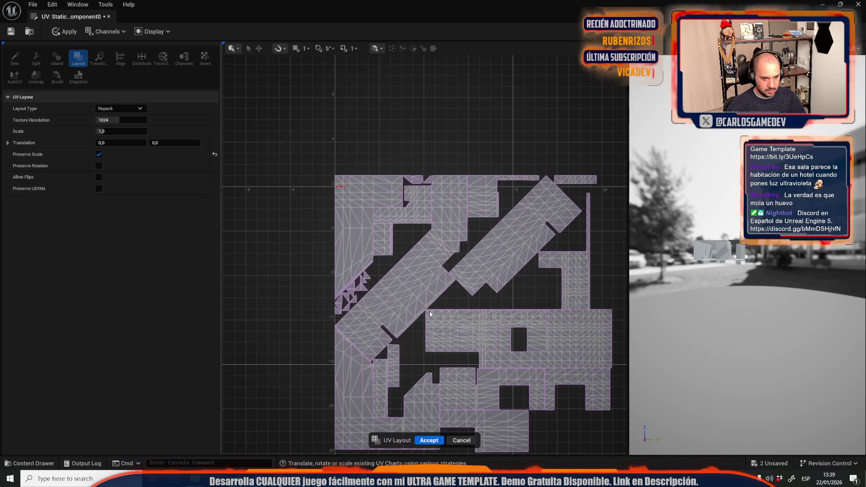
{"action": "scroll", "coordinate": [410, 318], "scroll_direction": "down", "scroll_amount": 6}
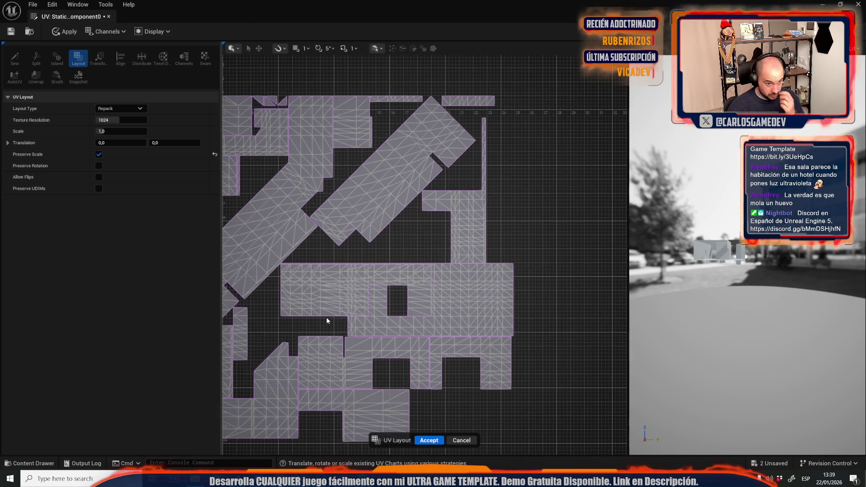
{"action": "type", "text": "512"}
{"action": "key", "text": "Return"}
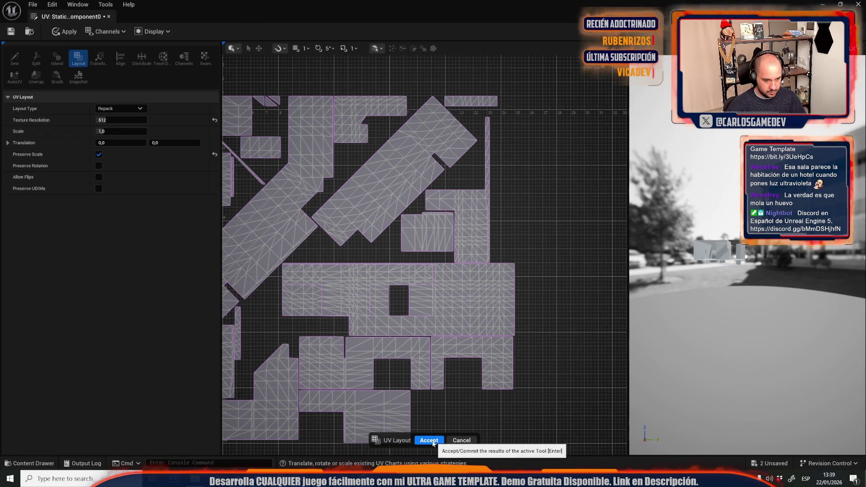
{"action": "left_click", "coordinate": [429, 440]}
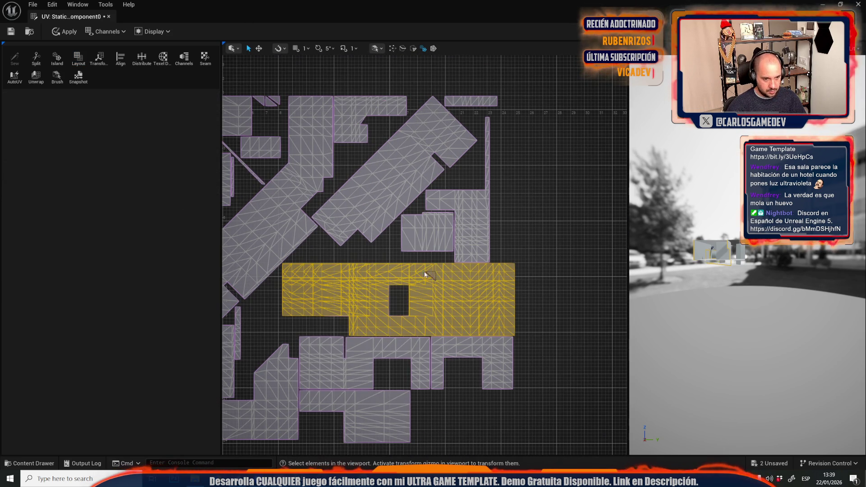
{"action": "scroll", "coordinate": [399, 258], "scroll_direction": "down", "scroll_amount": 1}
{"action": "scroll", "coordinate": [371, 246], "scroll_direction": "up", "scroll_amount": 2}
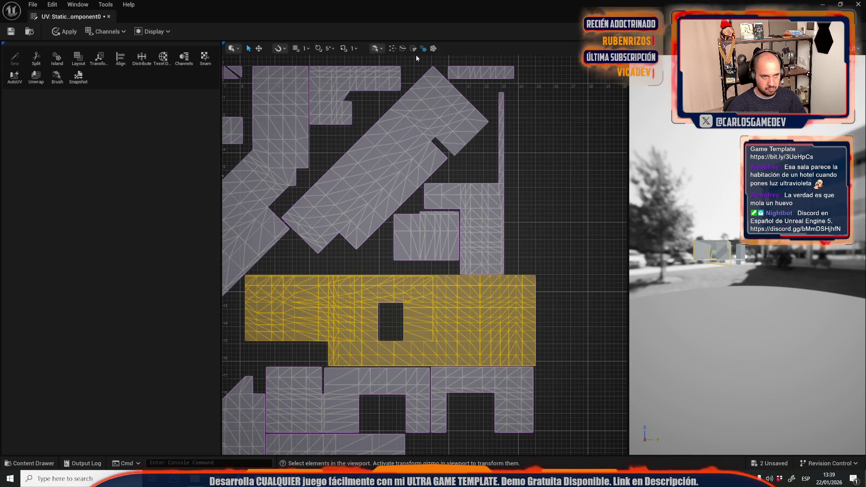
- Slide the yellow UV island to the right and deselect it
{"action": "left_click", "coordinate": [259, 49]}
{"action": "scroll", "coordinate": [296, 211], "scroll_direction": "down", "scroll_amount": 2}
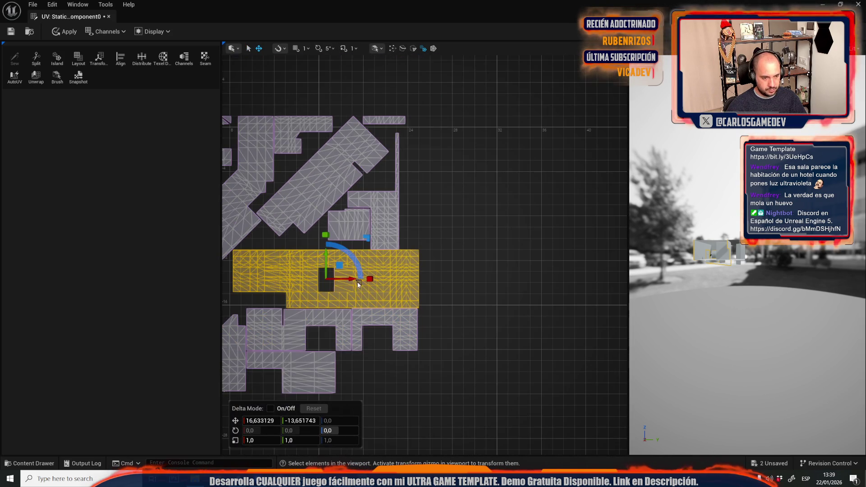
{"action": "left_click_drag", "start_coordinate": [346, 282], "coordinate": [523, 282]}
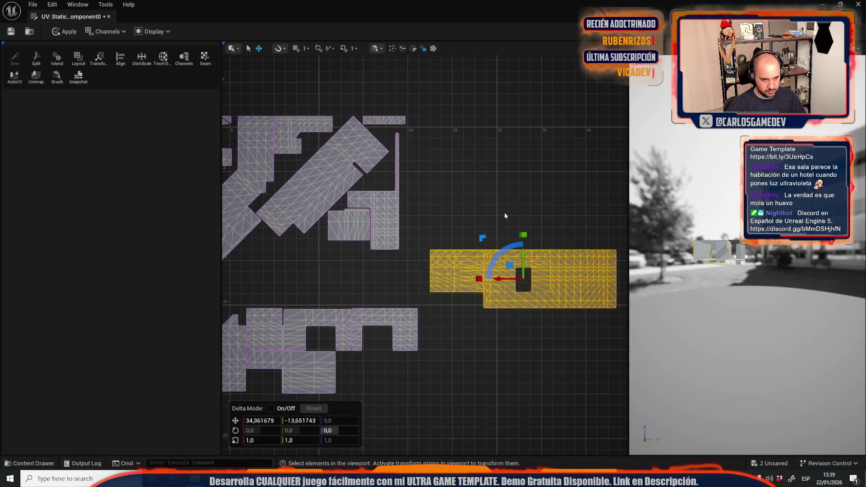
{"action": "scroll", "coordinate": [504, 213], "scroll_direction": "up", "scroll_amount": 3}
{"action": "left_click", "coordinate": [485, 251]}
{"action": "scroll", "coordinate": [397, 418], "scroll_direction": "up", "scroll_amount": 4}
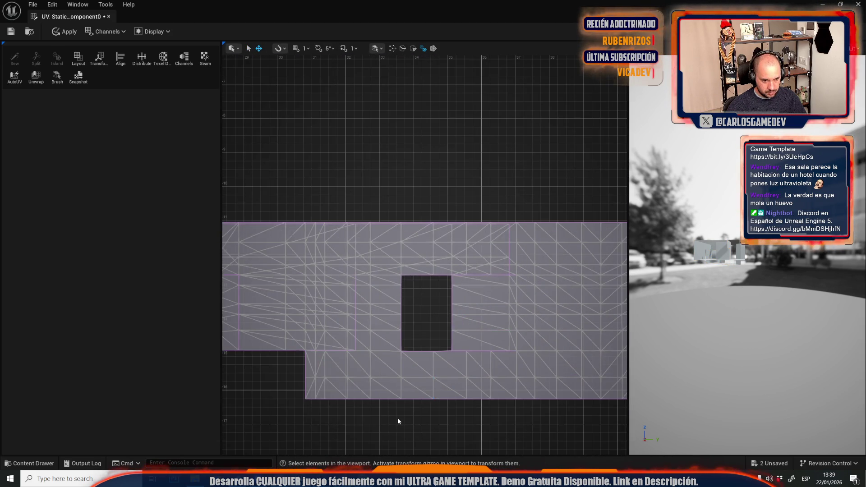
- Select the horizontal edge row near the island's step
{"action": "left_click", "coordinate": [405, 365]}
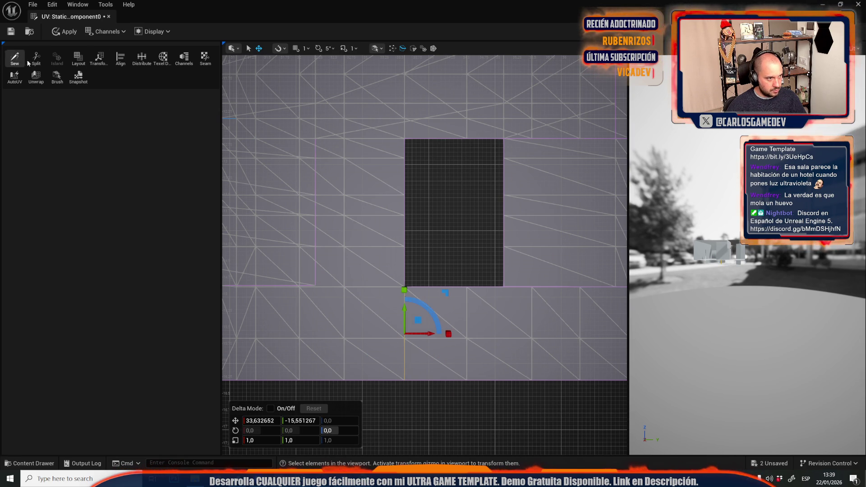
{"action": "left_click", "coordinate": [457, 226]}
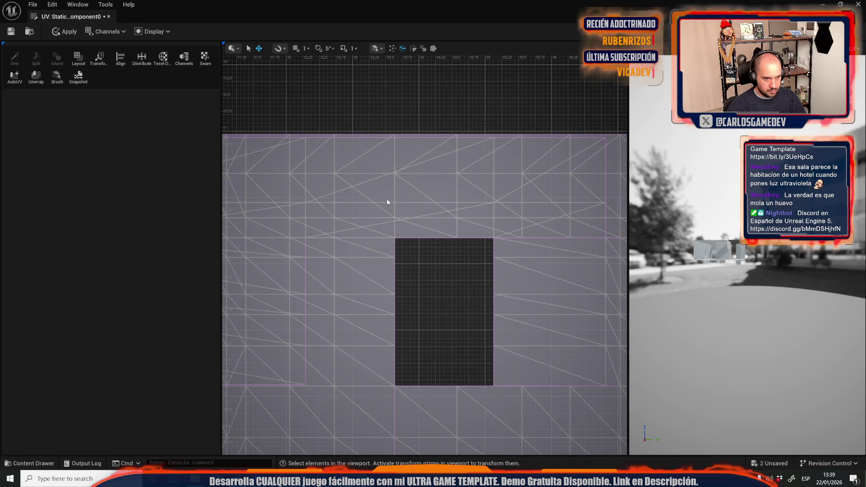
{"action": "left_click_drag", "start_coordinate": [388, 108], "coordinate": [398, 248]}
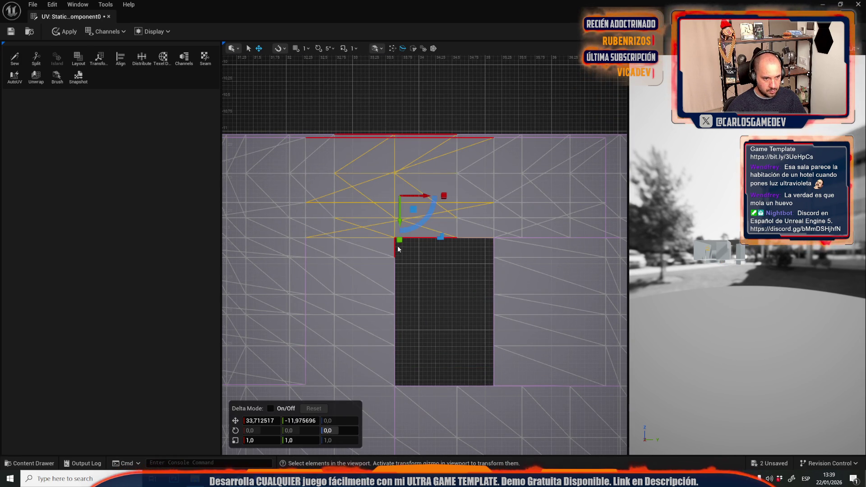
{"action": "left_click", "coordinate": [390, 121]}
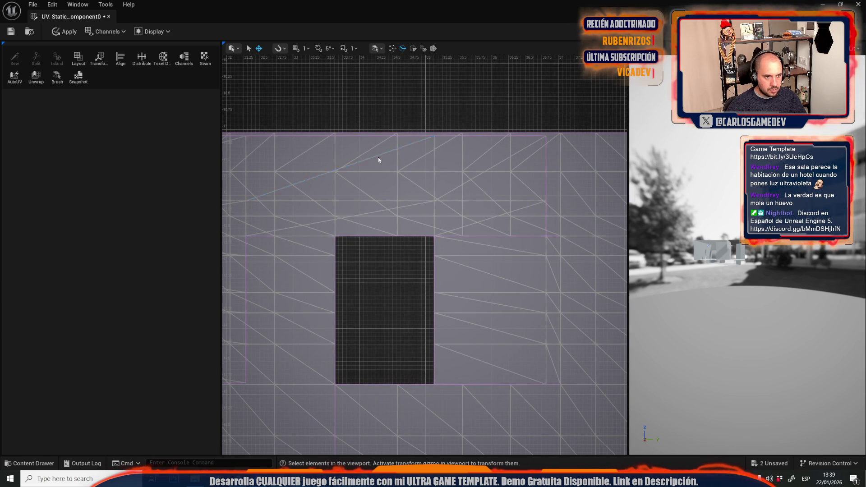
{"action": "left_click", "coordinate": [376, 48]}
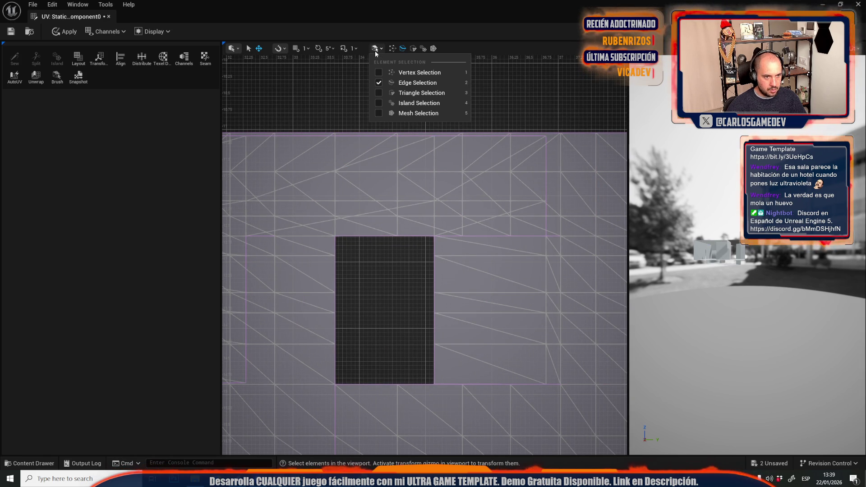
{"action": "left_click", "coordinate": [339, 102]}
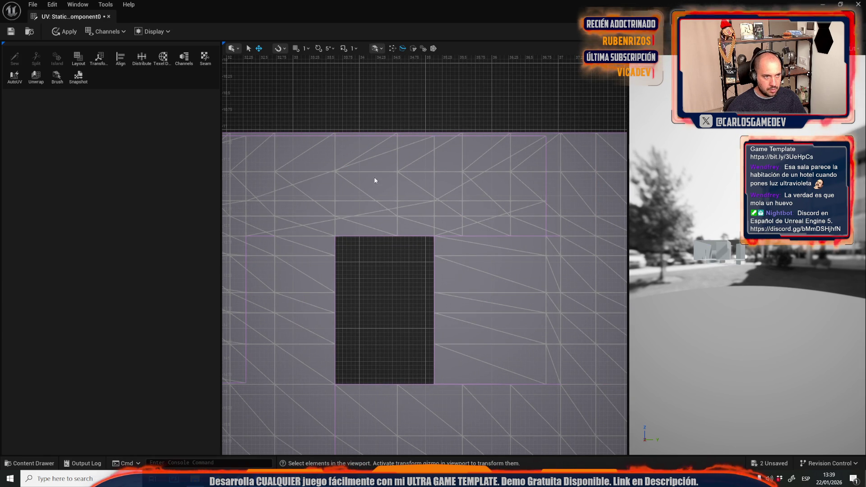
{"action": "scroll", "coordinate": [451, 93], "scroll_direction": "down", "scroll_amount": 3}
{"action": "scroll", "coordinate": [420, 214], "scroll_direction": "up", "scroll_amount": 5}
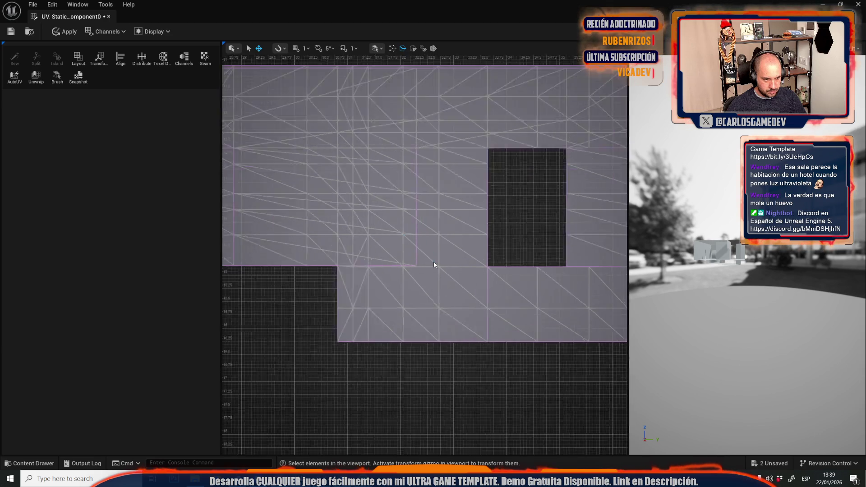
{"action": "left_click", "coordinate": [451, 271]}
{"action": "scroll", "coordinate": [264, 287], "scroll_direction": "up", "scroll_amount": 2}
{"action": "left_click_drag", "start_coordinate": [263, 286], "coordinate": [334, 287]}
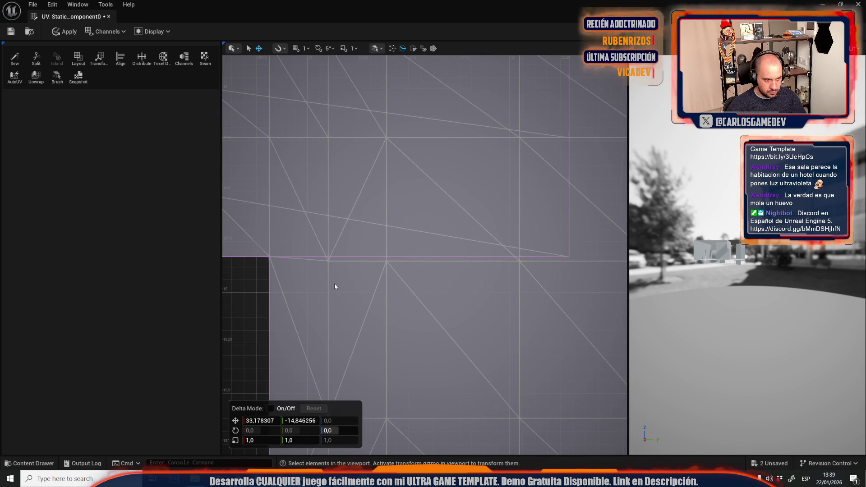
{"action": "left_click", "coordinate": [467, 259]}
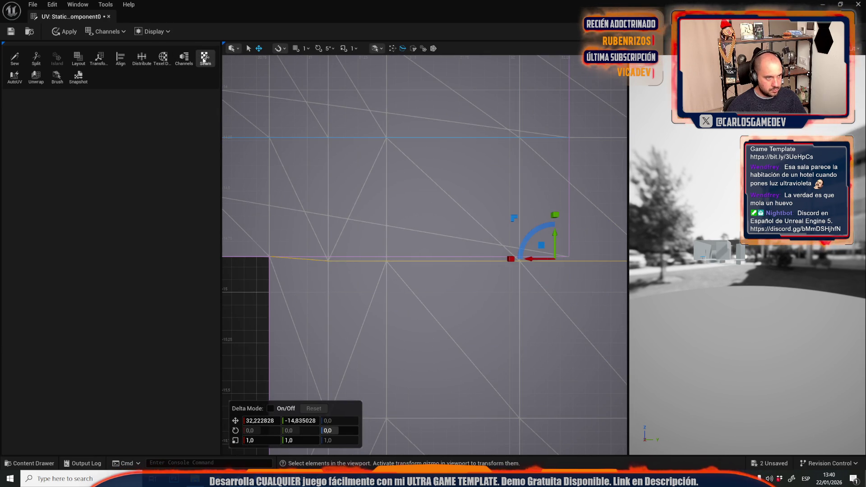
- Cut a seam along the selected edge and repack the separated UV islands at 512
{"action": "left_click", "coordinate": [35, 60]}
{"action": "scroll", "coordinate": [261, 206], "scroll_direction": "down", "scroll_amount": 5}
{"action": "left_click", "coordinate": [406, 373]}
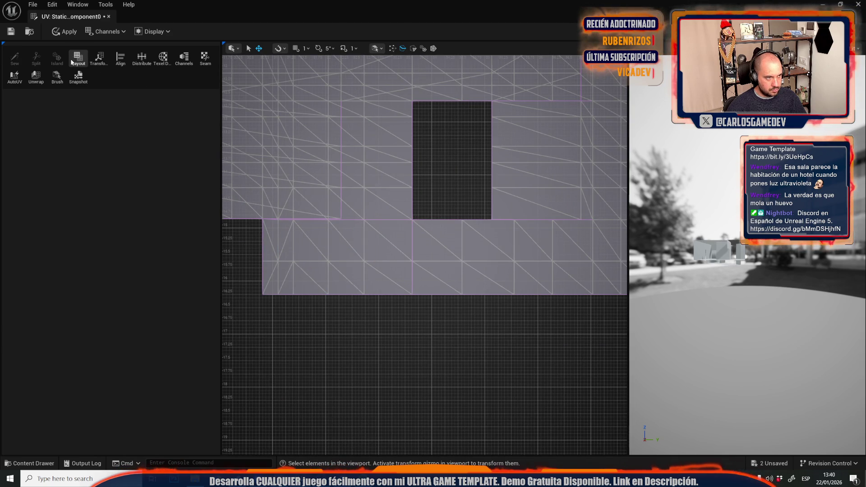
{"action": "left_click", "coordinate": [75, 61]}
{"action": "scroll", "coordinate": [549, 270], "scroll_direction": "up", "scroll_amount": 5}
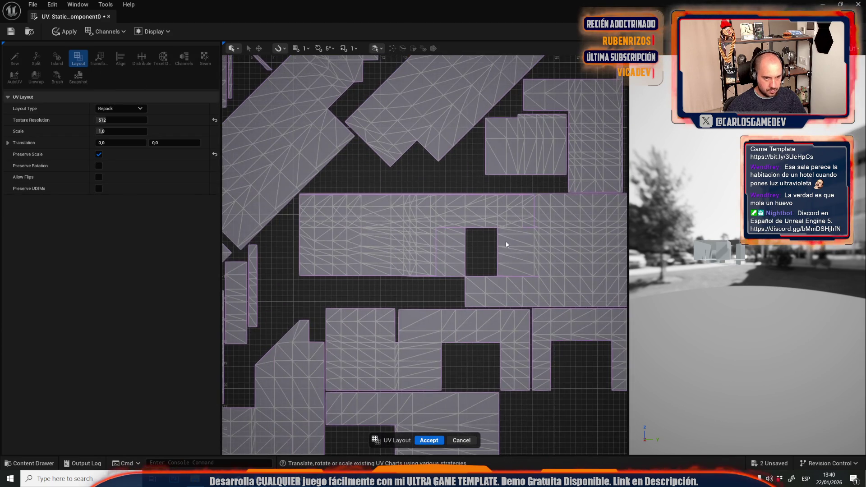
{"action": "scroll", "coordinate": [505, 242], "scroll_direction": "down", "scroll_amount": 4}
{"action": "left_click", "coordinate": [461, 441]}
- In island selection mode, move the large UV island up and to the right
{"action": "scroll", "coordinate": [496, 264], "scroll_direction": "up", "scroll_amount": 5}
{"action": "left_click", "coordinate": [413, 49]}
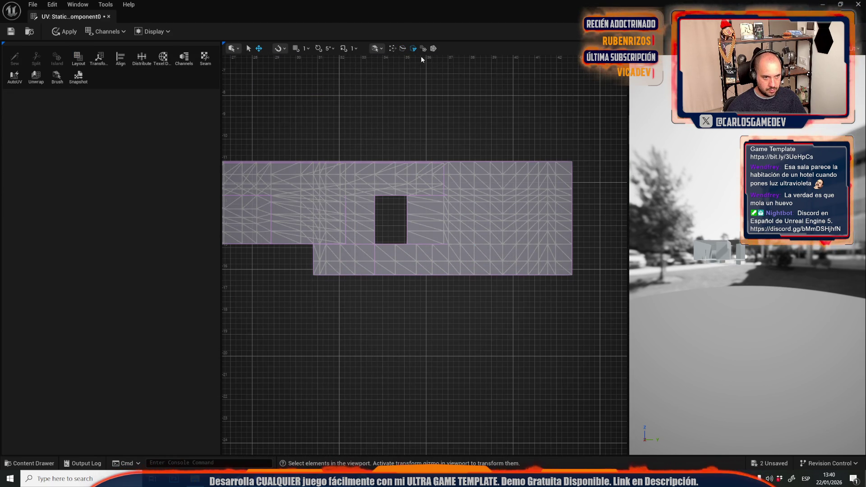
{"action": "left_click", "coordinate": [419, 48]}
{"action": "left_click", "coordinate": [511, 210]}
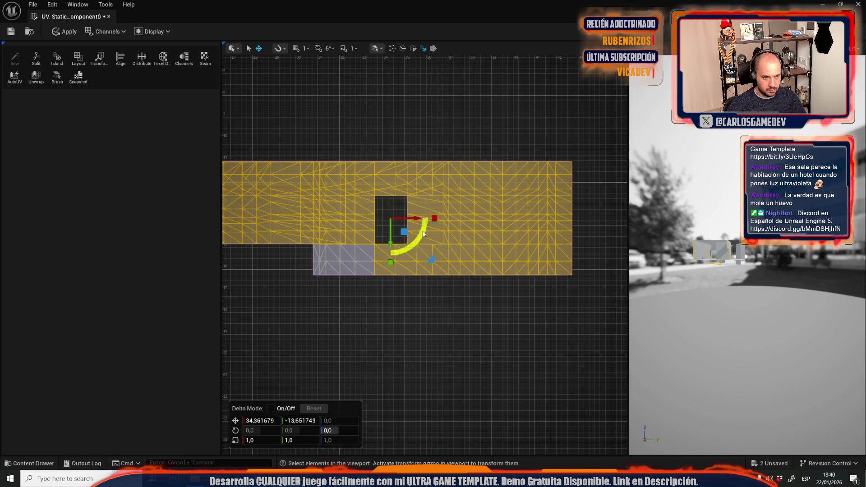
{"action": "left_click_drag", "start_coordinate": [407, 233], "coordinate": [452, 184]}
{"action": "left_click", "coordinate": [421, 215]}
- Select the vertical edge inside the island and split the island along it
{"action": "scroll", "coordinate": [422, 215], "scroll_direction": "up", "scroll_amount": 5}
{"action": "left_click", "coordinate": [383, 206]}
{"action": "left_click", "coordinate": [399, 304]}
{"action": "scroll", "coordinate": [375, 320], "scroll_direction": "down", "scroll_amount": 3}
{"action": "scroll", "coordinate": [396, 324], "scroll_direction": "up", "scroll_amount": 3}
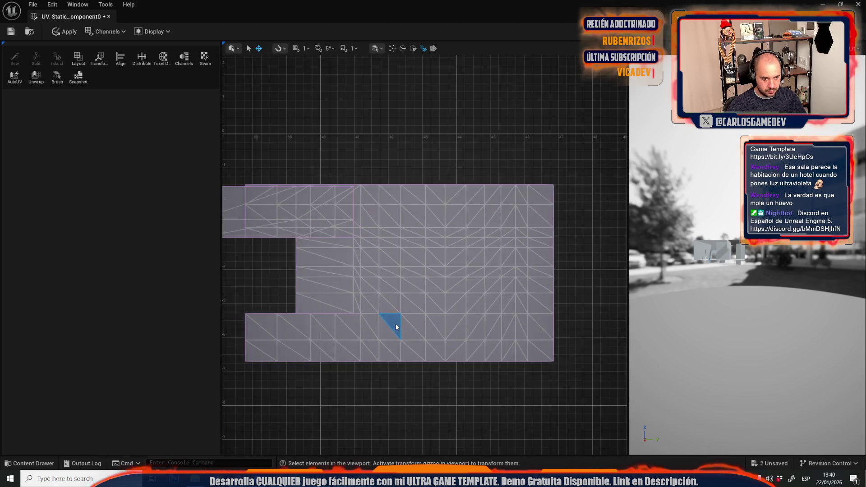
{"action": "scroll", "coordinate": [421, 270], "scroll_direction": "up", "scroll_amount": 4}
{"action": "key", "text": "2"}
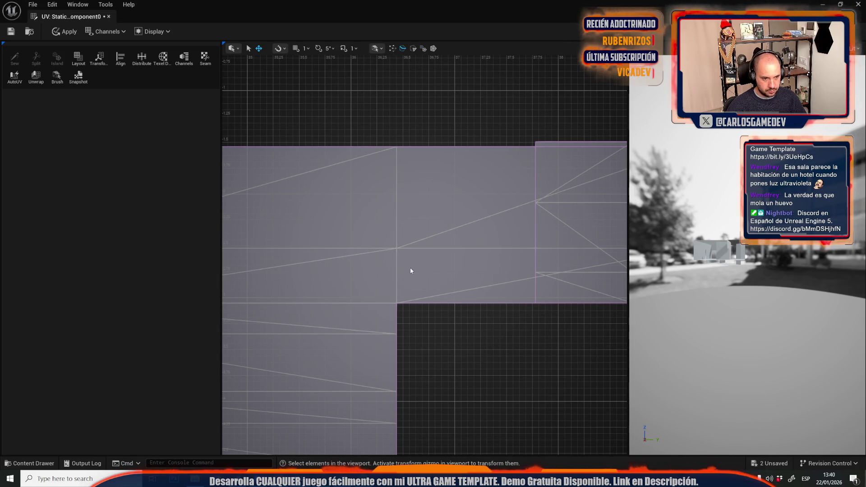
{"action": "left_click", "coordinate": [396, 272]}
{"action": "left_click", "coordinate": [397, 215], "text": "shift"}
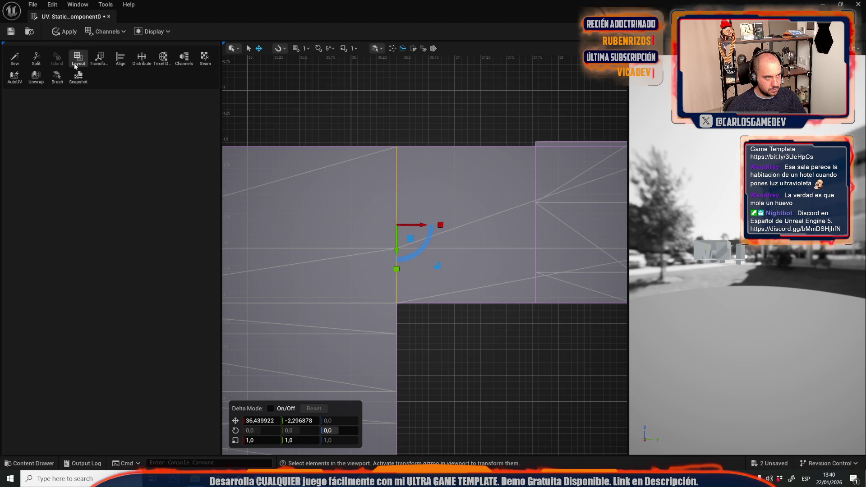
{"action": "left_click", "coordinate": [37, 61]}
- Move the newly separated island downward
{"action": "left_click", "coordinate": [424, 50]}
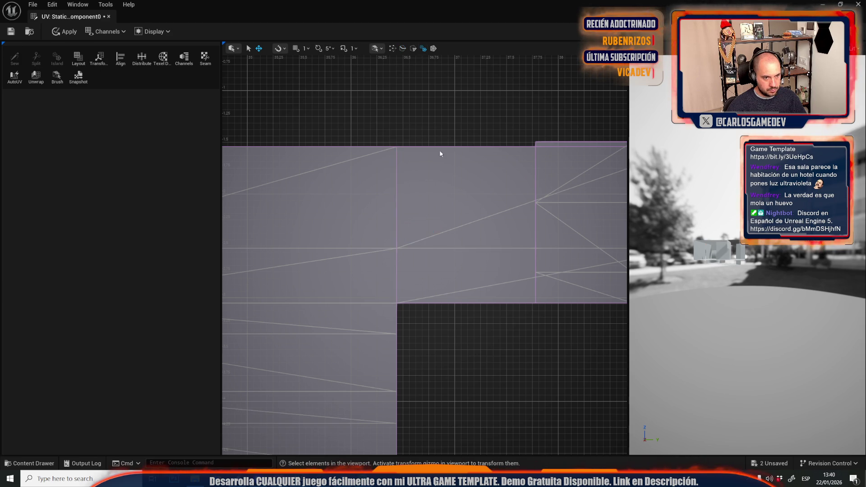
{"action": "left_click", "coordinate": [413, 208]}
{"action": "left_click", "coordinate": [354, 215]}
{"action": "scroll", "coordinate": [419, 234], "scroll_direction": "down", "scroll_amount": 5}
{"action": "scroll", "coordinate": [419, 235], "scroll_direction": "down", "scroll_amount": 5}
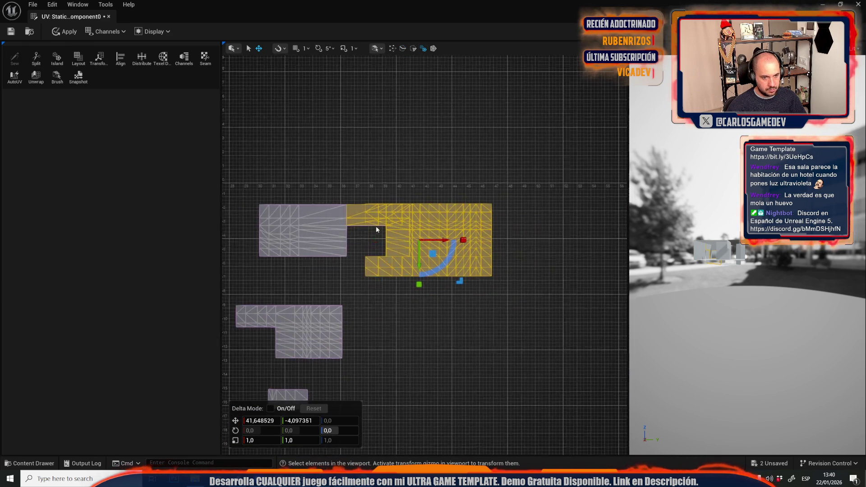
{"action": "left_click_drag", "start_coordinate": [433, 254], "coordinate": [439, 293]}
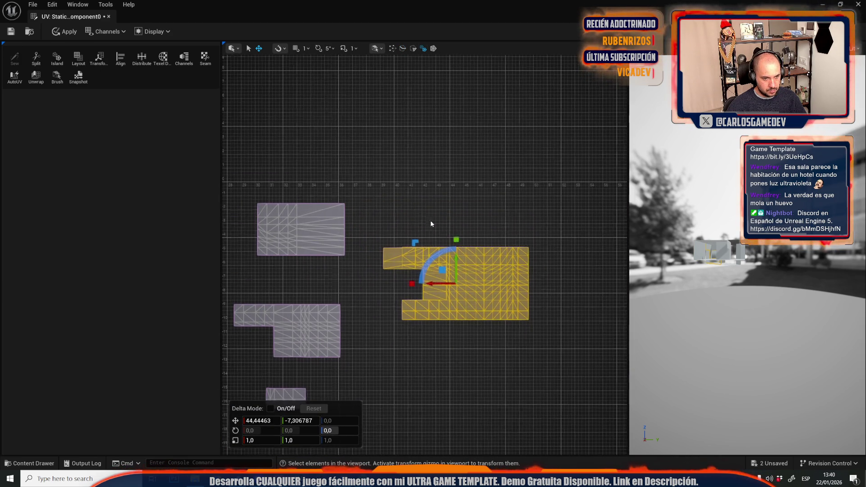
{"action": "left_click", "coordinate": [445, 227]}
- Split the island along the horizontal edge at its corner
{"action": "scroll", "coordinate": [406, 188], "scroll_direction": "up", "scroll_amount": 5}
{"action": "scroll", "coordinate": [405, 230], "scroll_direction": "up", "scroll_amount": 5}
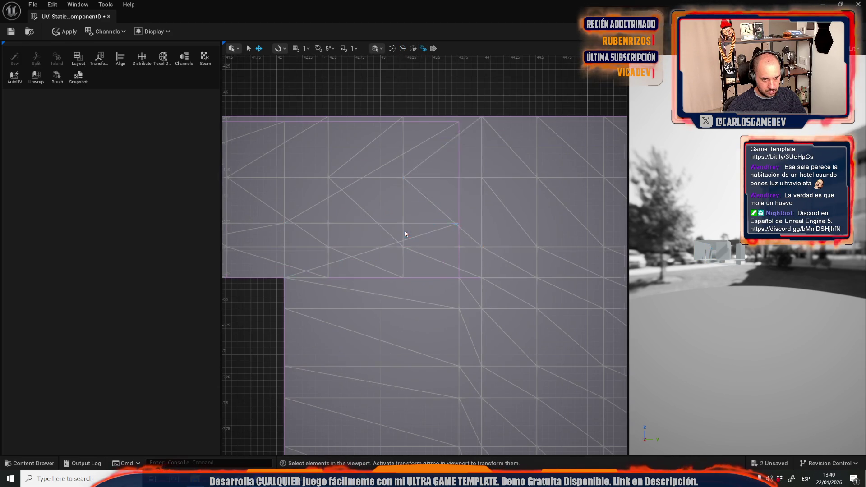
{"action": "scroll", "coordinate": [296, 285], "scroll_direction": "up", "scroll_amount": 3}
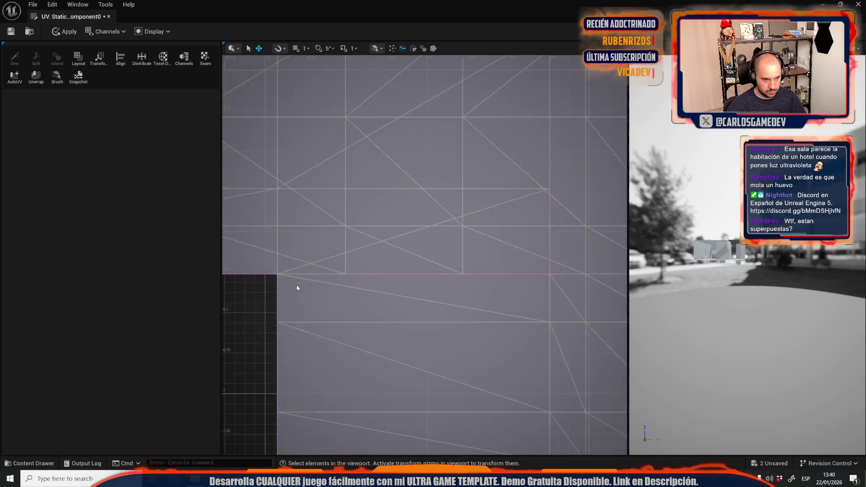
{"action": "left_click", "coordinate": [329, 268]}
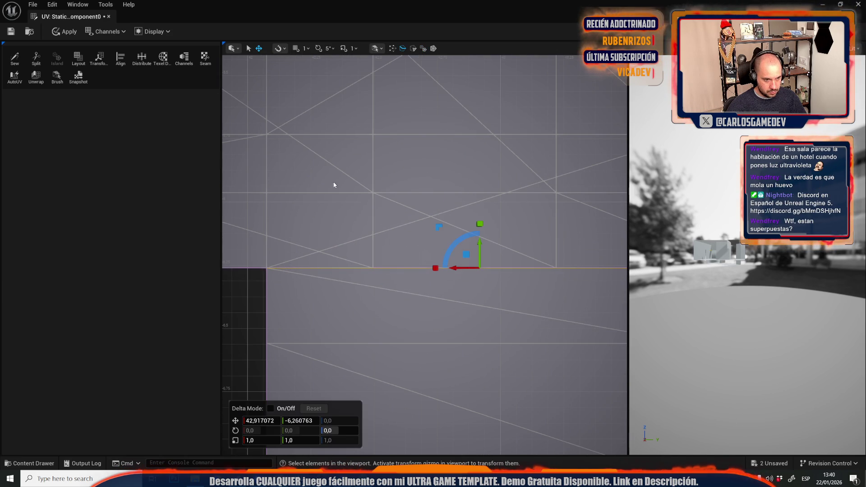
{"action": "left_click", "coordinate": [35, 60]}
{"action": "left_click", "coordinate": [239, 340]}
- Split the island along another vertical edge
{"action": "scroll", "coordinate": [240, 340], "scroll_direction": "down", "scroll_amount": 6}
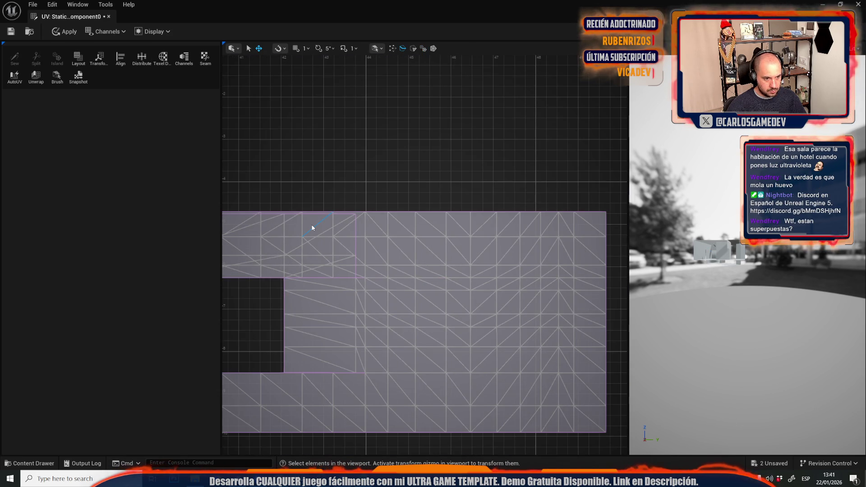
{"action": "scroll", "coordinate": [350, 256], "scroll_direction": "up", "scroll_amount": 3}
{"action": "left_click", "coordinate": [389, 292]}
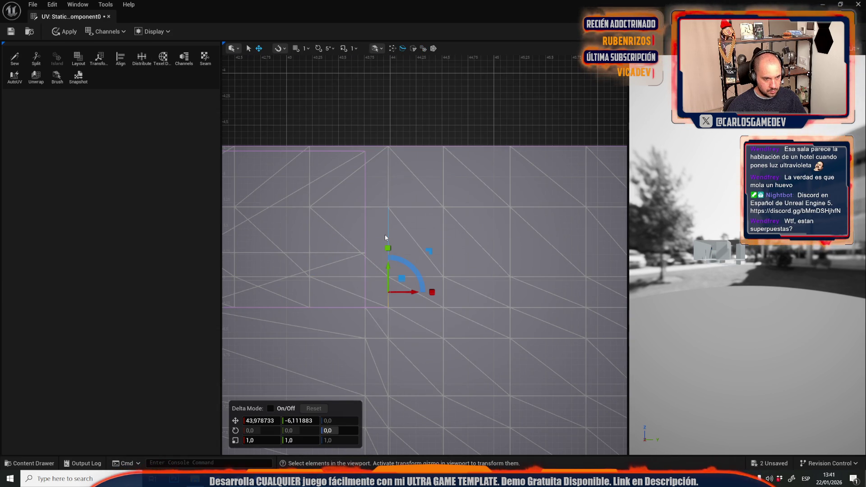
{"action": "left_click", "coordinate": [387, 188]}
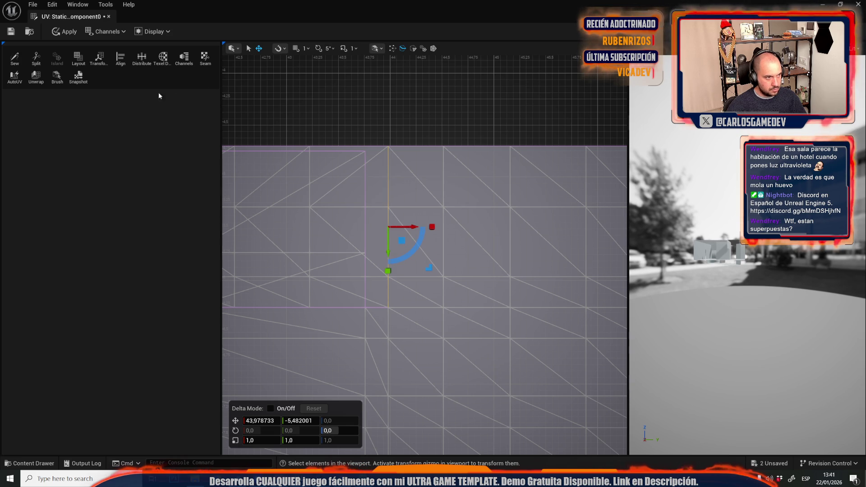
{"action": "left_click", "coordinate": [36, 57]}
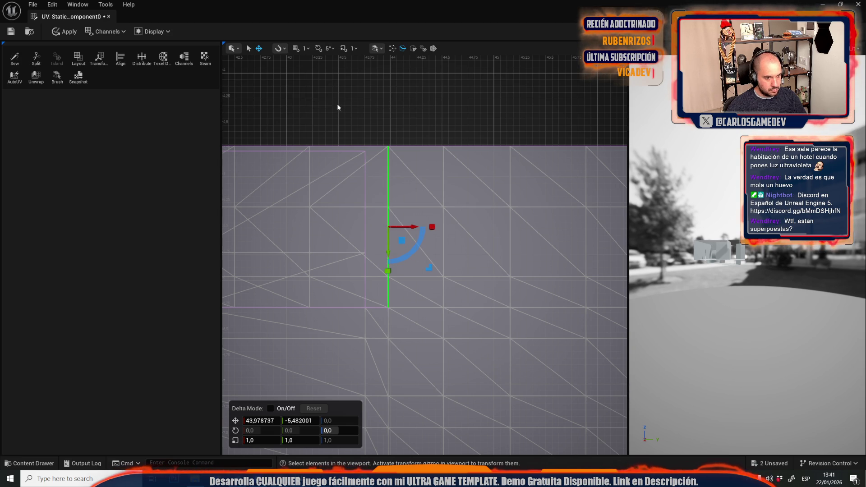
- Move the cut-off islands up and left, and slide a vertical edge upward
{"action": "left_click", "coordinate": [302, 176]}
{"action": "scroll", "coordinate": [426, 226], "scroll_direction": "down", "scroll_amount": 5}
{"action": "mouse_move", "coordinate": [405, 269]}
{"action": "left_mouse_down"}
{"action": "mouse_move", "coordinate": [388, 189]}
{"action": "mouse_move", "coordinate": [365, 167]}
{"action": "left_mouse_up"}
{"action": "left_click", "coordinate": [405, 255]}
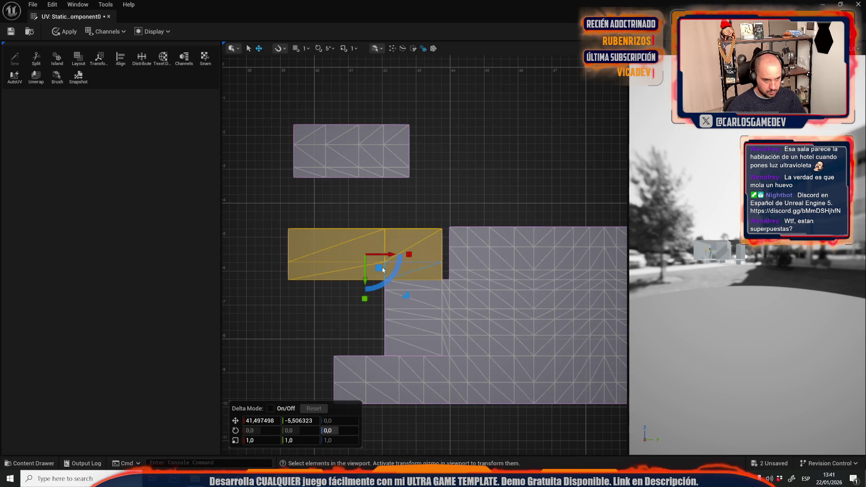
{"action": "left_click_drag", "start_coordinate": [384, 269], "coordinate": [335, 236]}
{"action": "scroll", "coordinate": [401, 288], "scroll_direction": "up", "scroll_amount": 4}
{"action": "left_click", "coordinate": [421, 301]}
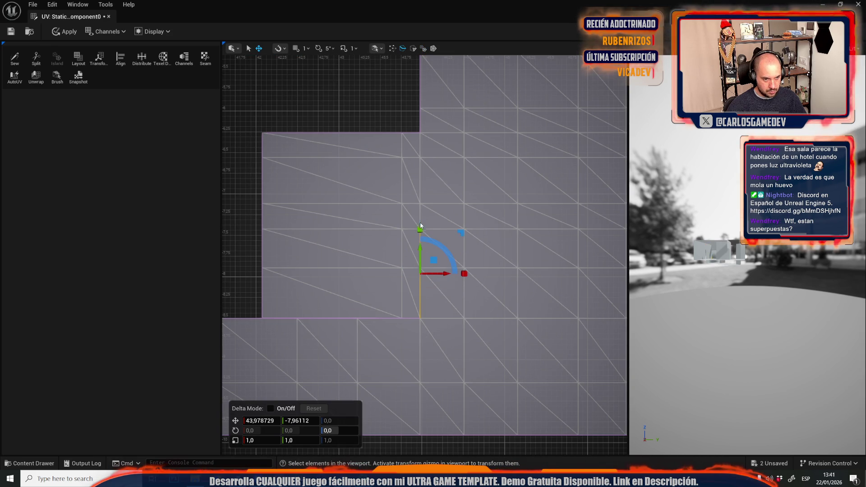
{"action": "left_click_drag", "start_coordinate": [420, 229], "coordinate": [424, 149]}
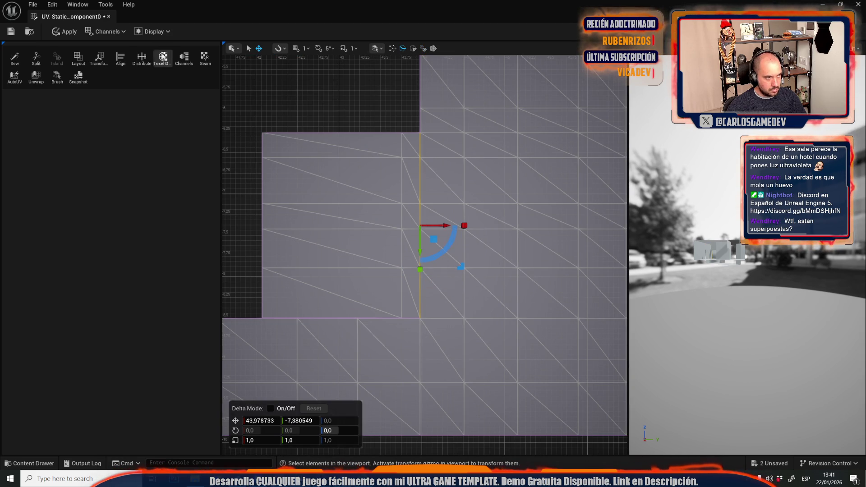
- Repack all UV islands to preview a fresh 512 layout
{"action": "left_click", "coordinate": [423, 48]}
{"action": "left_click", "coordinate": [358, 185]}
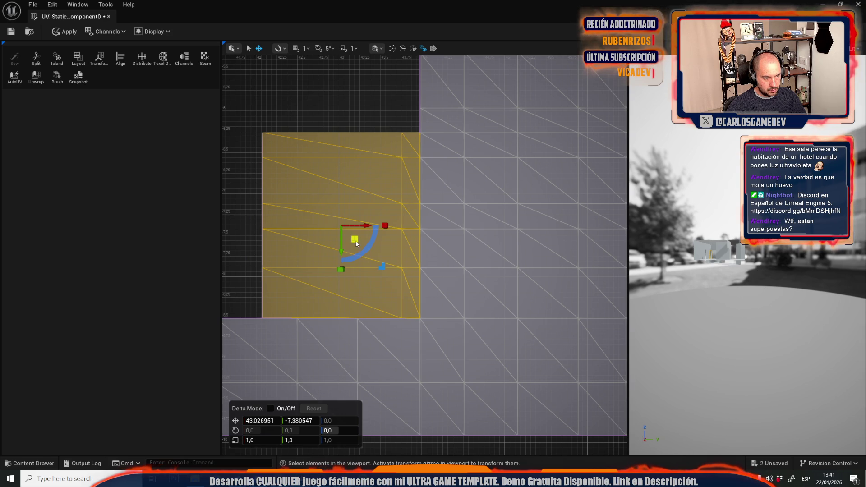
{"action": "scroll", "coordinate": [356, 244], "scroll_direction": "down", "scroll_amount": 5}
{"action": "left_click", "coordinate": [413, 178]}
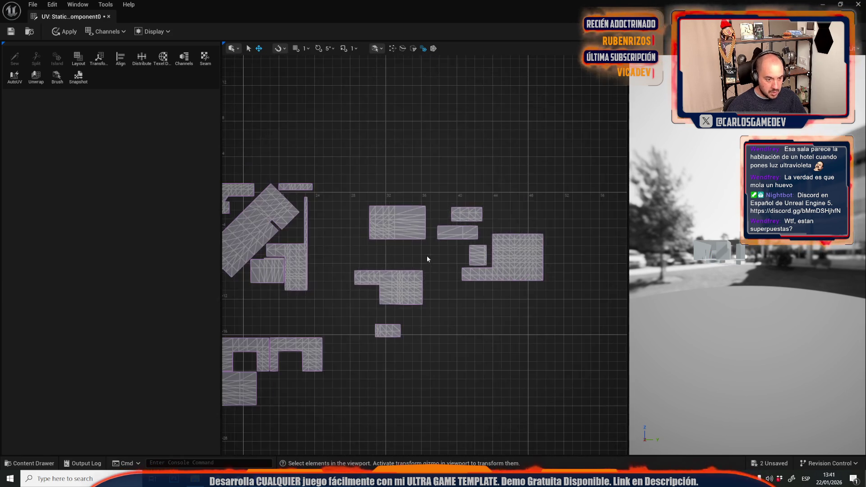
{"action": "left_click_drag", "start_coordinate": [427, 258], "coordinate": [441, 248]}
{"action": "left_click", "coordinate": [76, 62]}
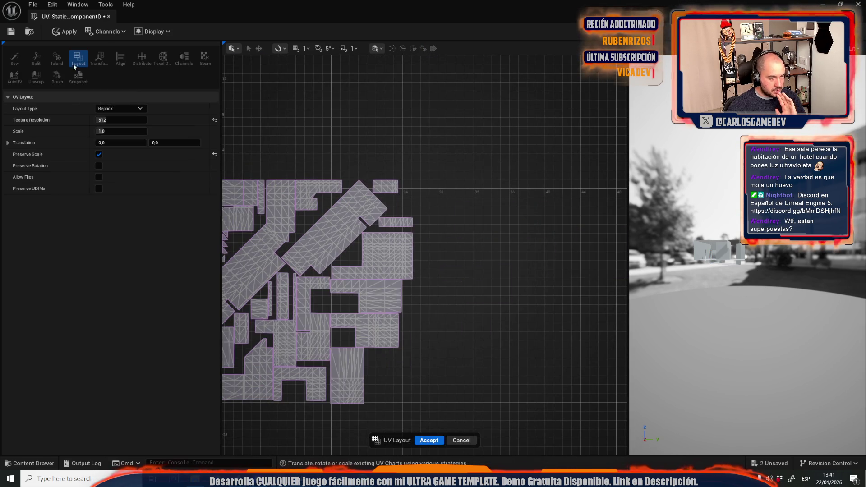
- Accept the repacked UV layout and focus the level view on the selected light
{"action": "scroll", "coordinate": [459, 280], "scroll_direction": "up", "scroll_amount": 6}
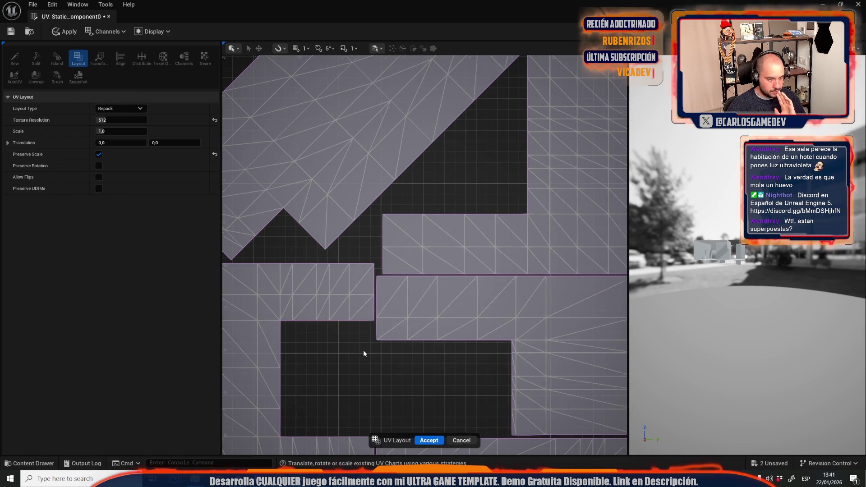
{"action": "scroll", "coordinate": [351, 355], "scroll_direction": "down", "scroll_amount": 6}
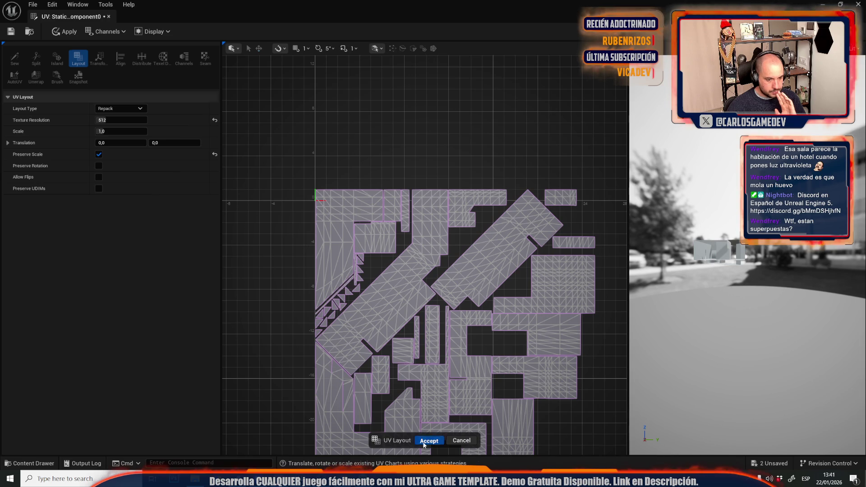
{"action": "left_click", "coordinate": [424, 441]}
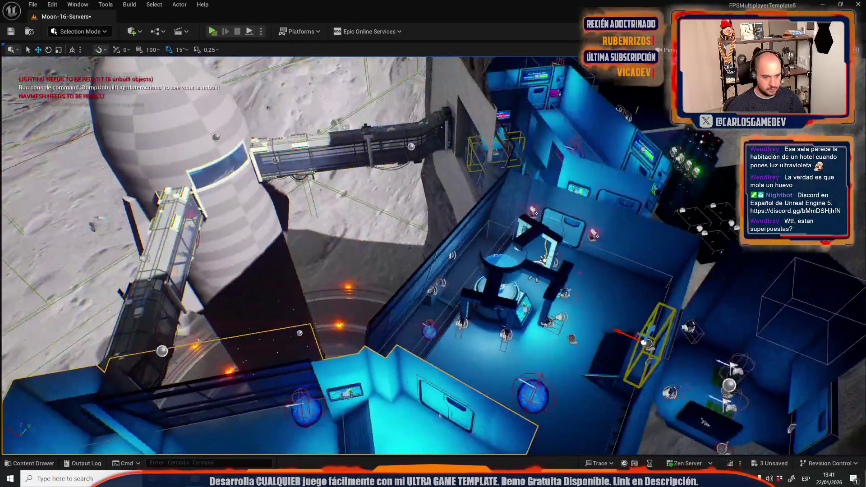
{"action": "key", "text": "f"}
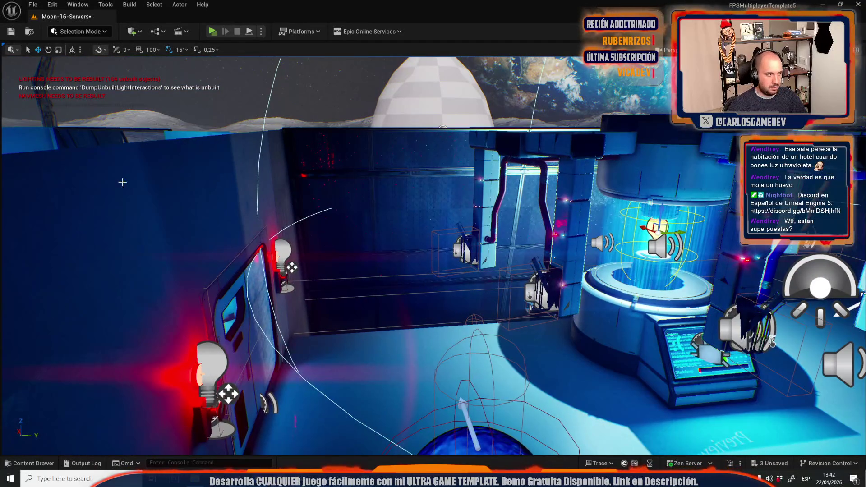
- Open the level Build options menu
{"action": "left_click", "coordinate": [129, 5]}
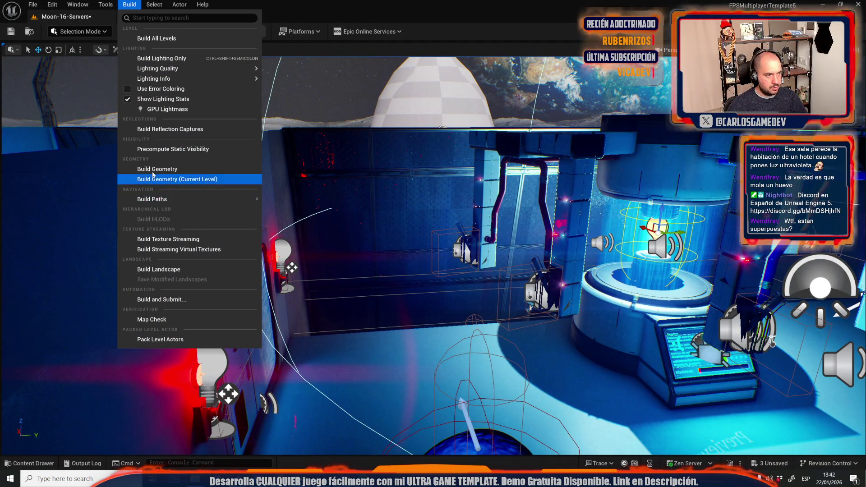
- Rebuild the level geometry, then save the level, its BuiltData and SM_Plane130
{"action": "left_click", "coordinate": [315, 200]}
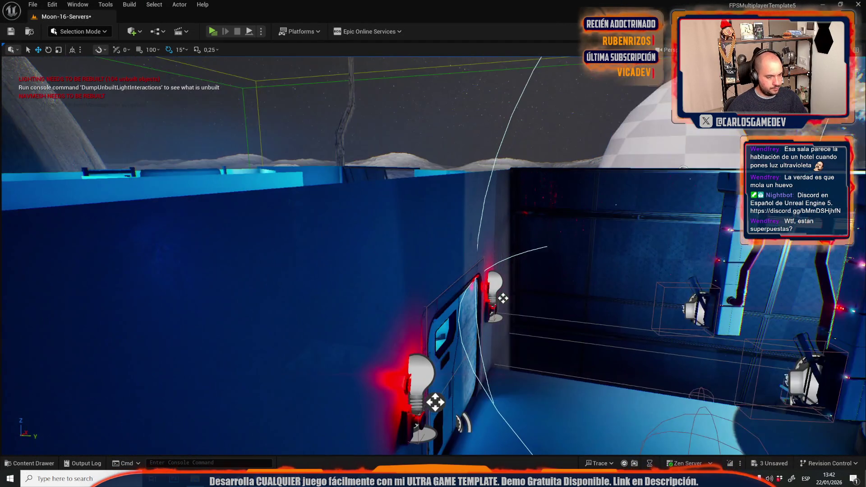
{"action": "key", "text": "ctrl+space"}
{"action": "left_click", "coordinate": [280, 254]}
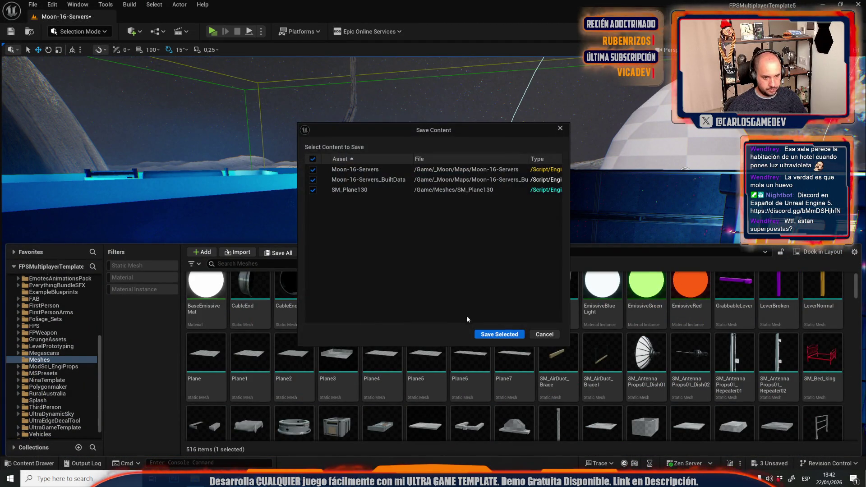
{"action": "left_click", "coordinate": [486, 335]}
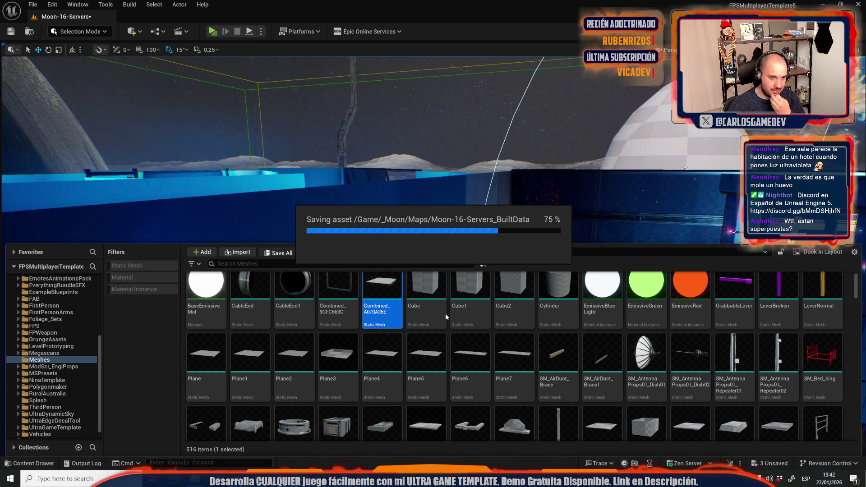
- Set the wall mesh SM_Plane130's Light Map Coordinate Index to 1 and save it
{"action": "left_click_drag", "start_coordinate": [316, 190], "coordinate": [275, 165]}
{"action": "left_click", "coordinate": [274, 164]}
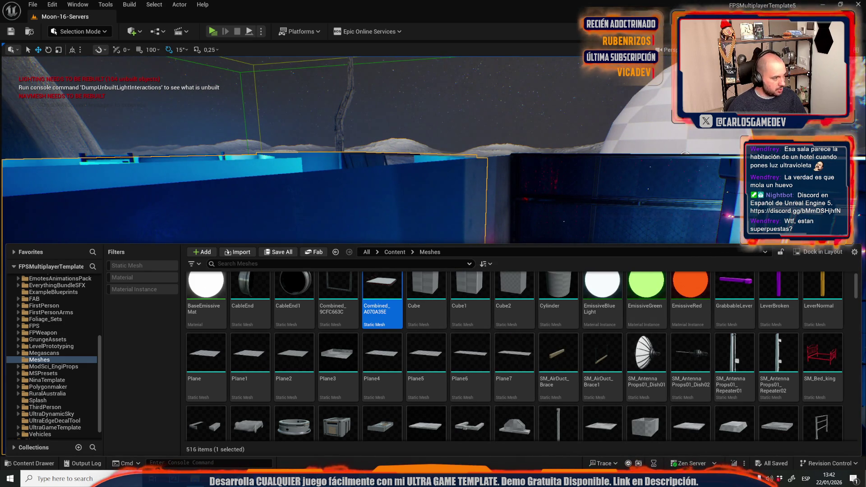
{"action": "scroll", "coordinate": [579, 306], "scroll_direction": "down", "scroll_amount": 10}
{"action": "scroll", "coordinate": [649, 199], "scroll_direction": "down", "scroll_amount": 5}
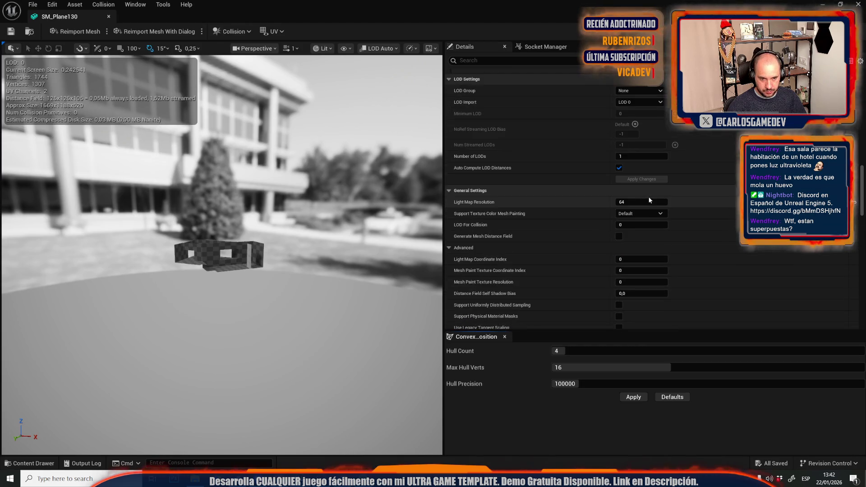
{"action": "left_click_drag", "start_coordinate": [628, 247], "coordinate": [631, 247]}
{"action": "left_click", "coordinate": [11, 32]}
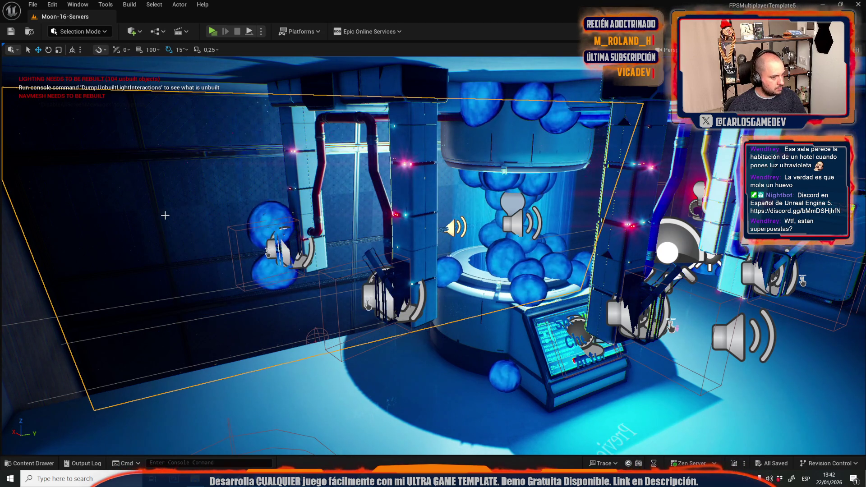
- Inspect FinalPersianas' SM_Plane138 mesh, close both editors, and frame the blinds actor
{"action": "mouse_move", "coordinate": [433, 243]}
{"action": "left_mouse_down"}
{"action": "mouse_move", "coordinate": [383, 252]}
{"action": "mouse_move", "coordinate": [426, 248]}
{"action": "mouse_move", "coordinate": [430, 214]}
{"action": "left_mouse_up"}
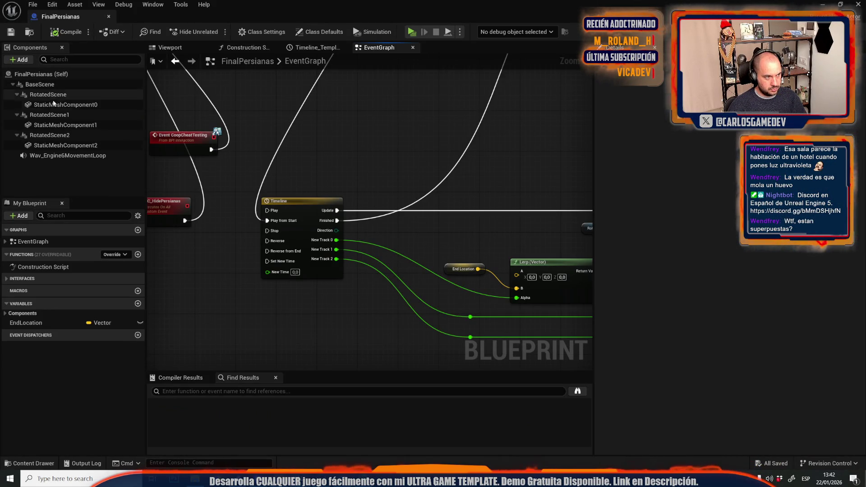
{"action": "left_click", "coordinate": [51, 105]}
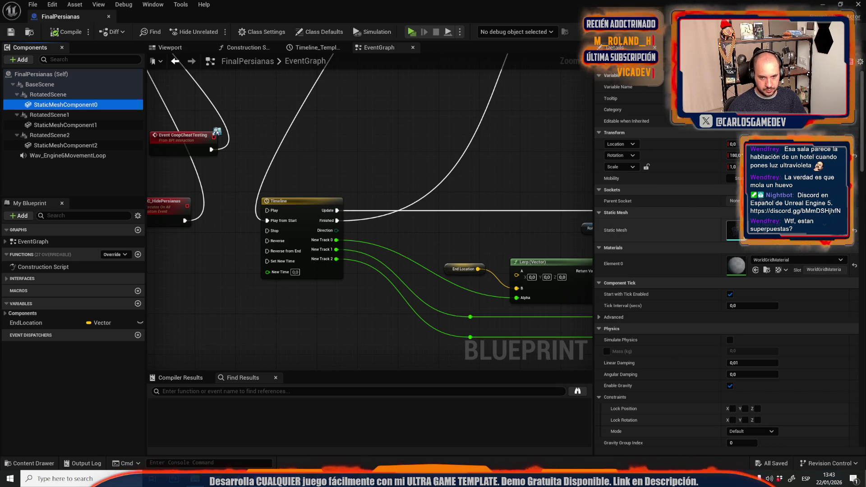
{"action": "left_click", "coordinate": [739, 236]}
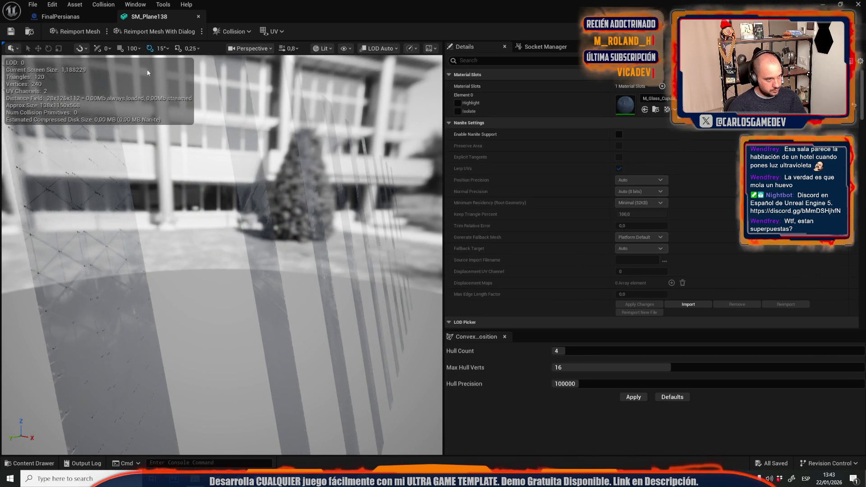
{"action": "left_click", "coordinate": [199, 16]}
{"action": "middle_click", "coordinate": [58, 18]}
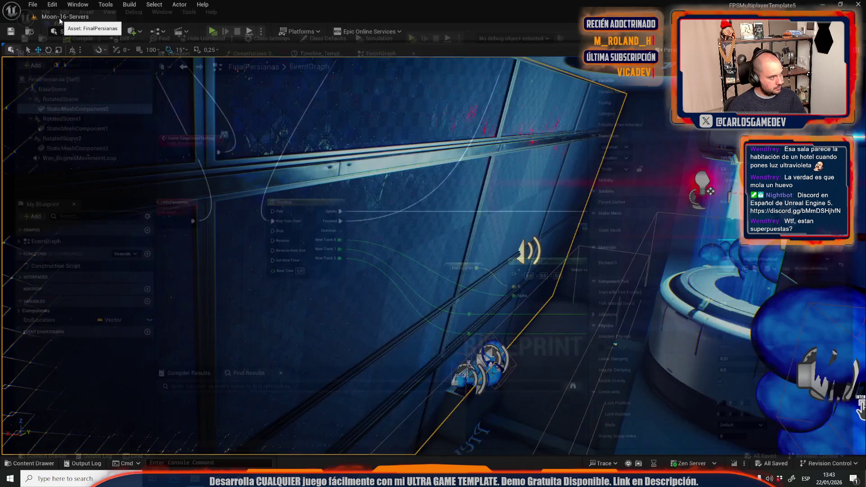
{"action": "key", "text": "f"}
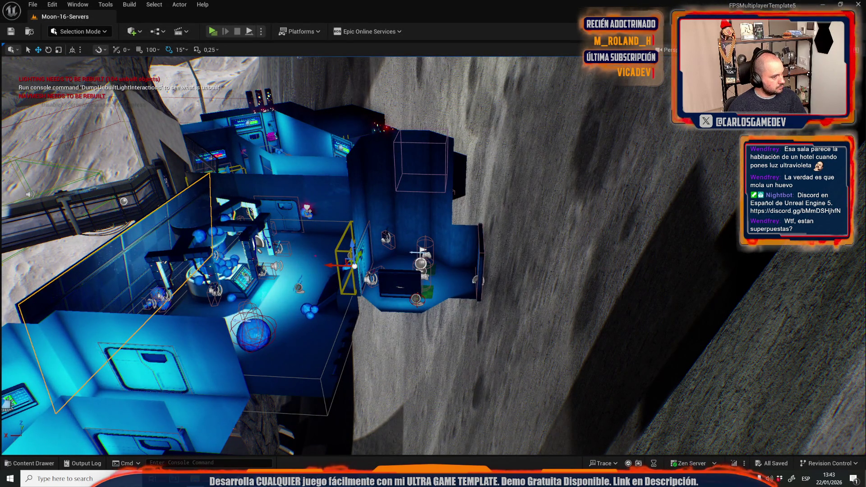
{"action": "left_click", "coordinate": [7, 403]}
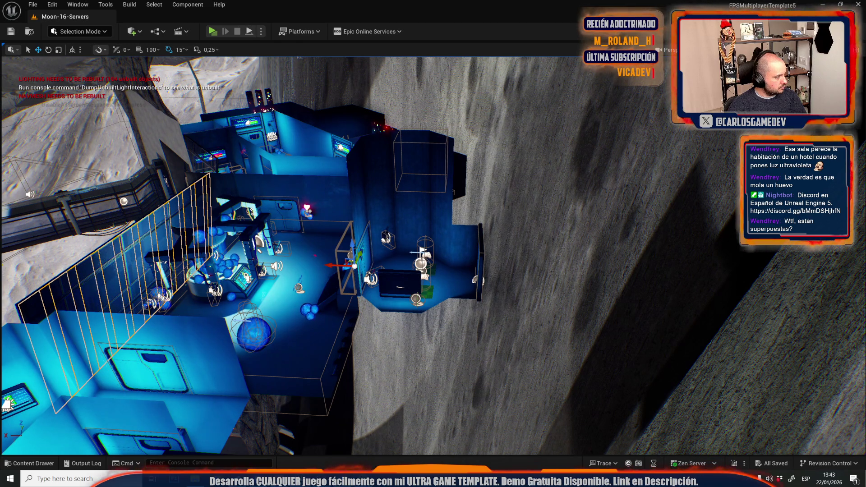
- Undo to reposition the blinds, then focus and fly close to the slat planes
{"action": "key", "text": "ctrl+z"}
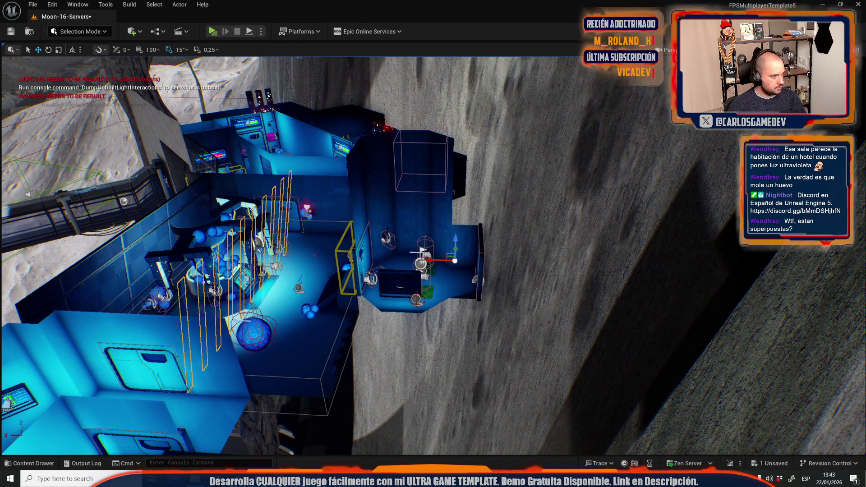
{"action": "key", "text": "f"}
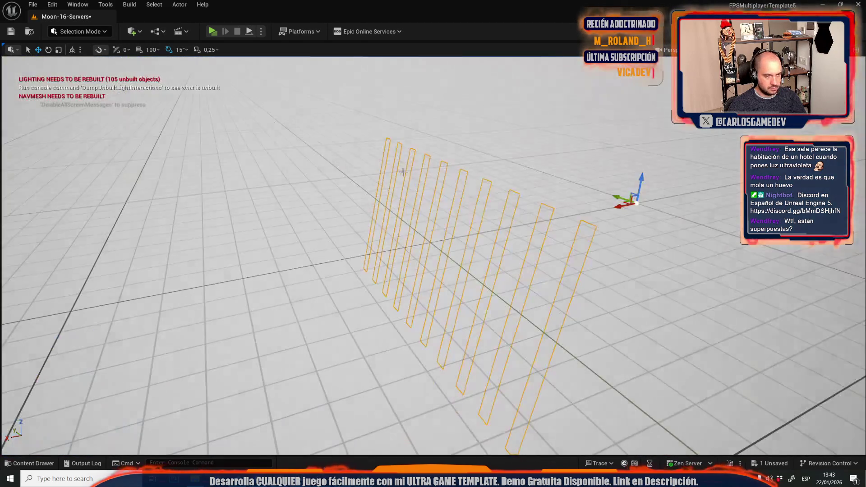
{"action": "key", "text": "w"}
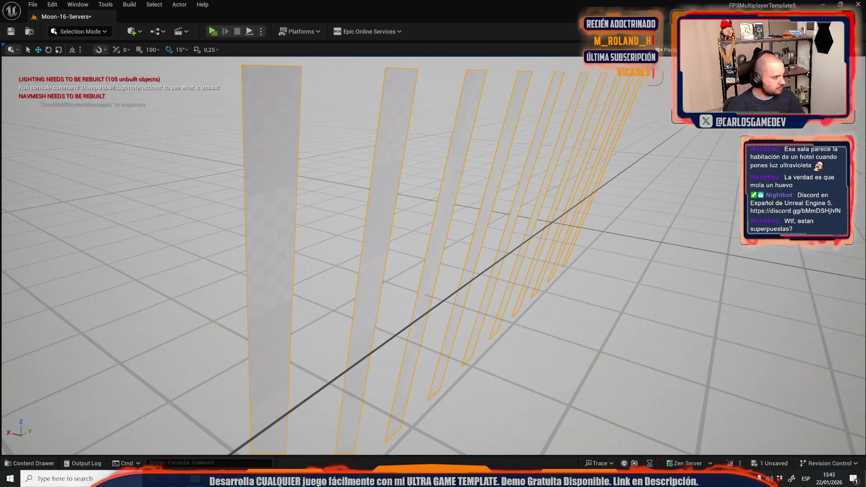
{"action": "left_click_drag", "start_coordinate": [197, 259], "coordinate": [198, 259]}
{"action": "left_click_drag", "start_coordinate": [257, 256], "coordinate": [257, 255]}
{"action": "left_click", "coordinate": [79, 31]}
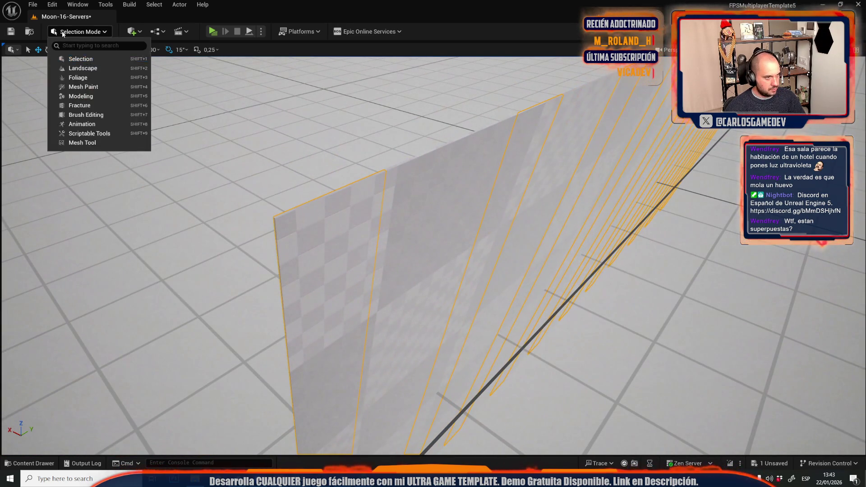
- In Mesh Tool mode, build lightmap UVs at resolution 256 and preview UV channel 1
{"action": "left_click", "coordinate": [73, 142]}
{"action": "scroll", "coordinate": [125, 291], "scroll_direction": "down", "scroll_amount": 5}
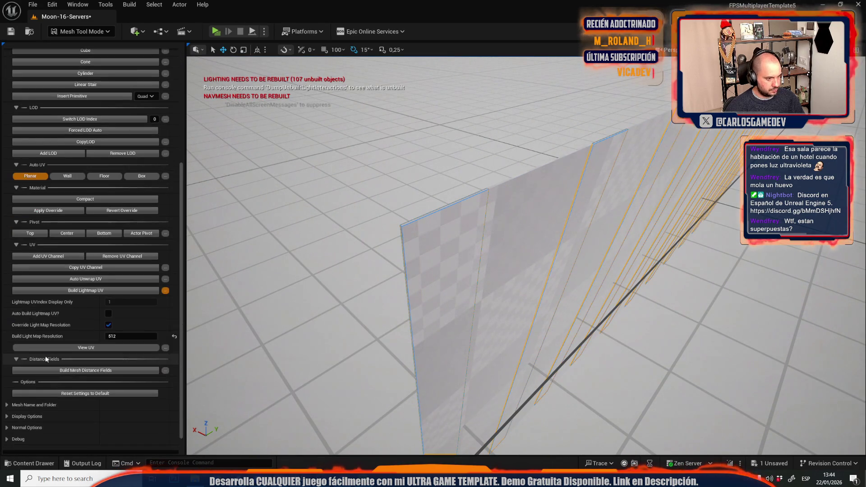
{"action": "left_click_drag", "start_coordinate": [123, 322], "coordinate": [113, 323]}
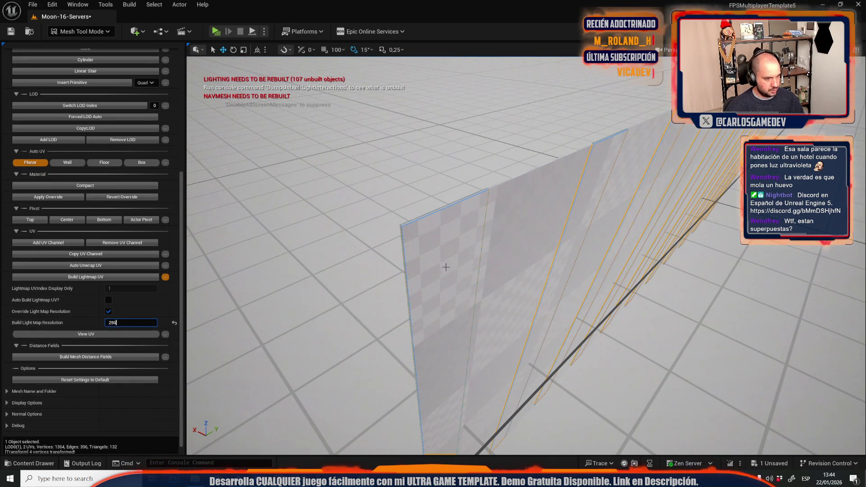
{"action": "left_click", "coordinate": [76, 277]}
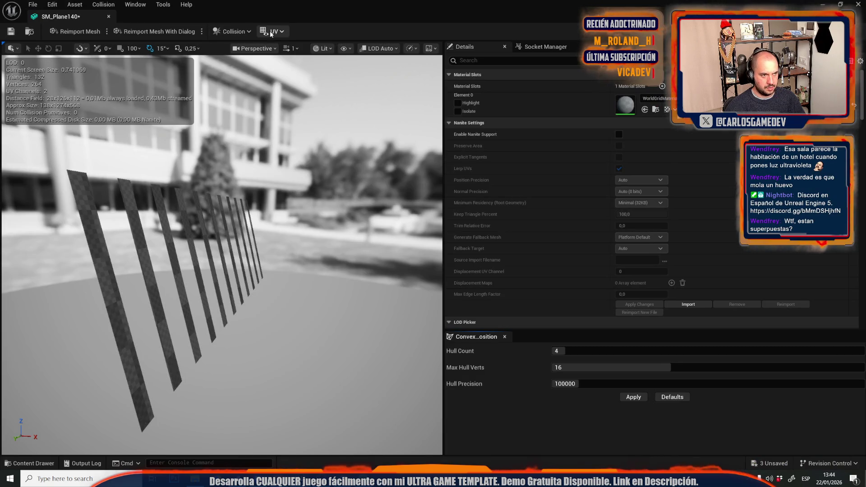
{"action": "left_click", "coordinate": [275, 31]}
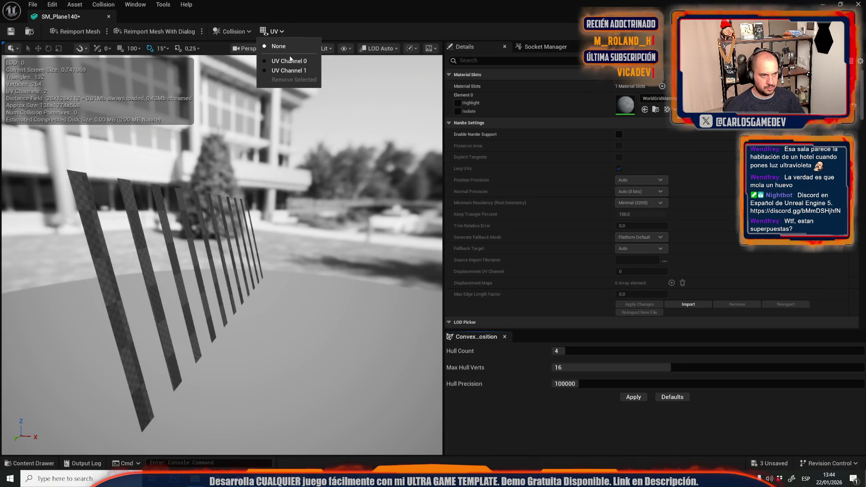
{"action": "left_click", "coordinate": [279, 71]}
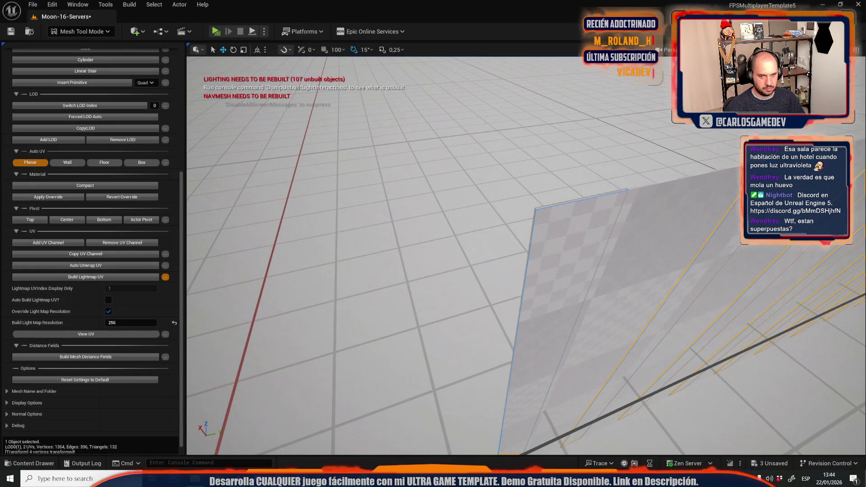
- Build lightmap UVs for the remaining slats and return to Selection Mode
{"action": "left_click", "coordinate": [560, 223]}
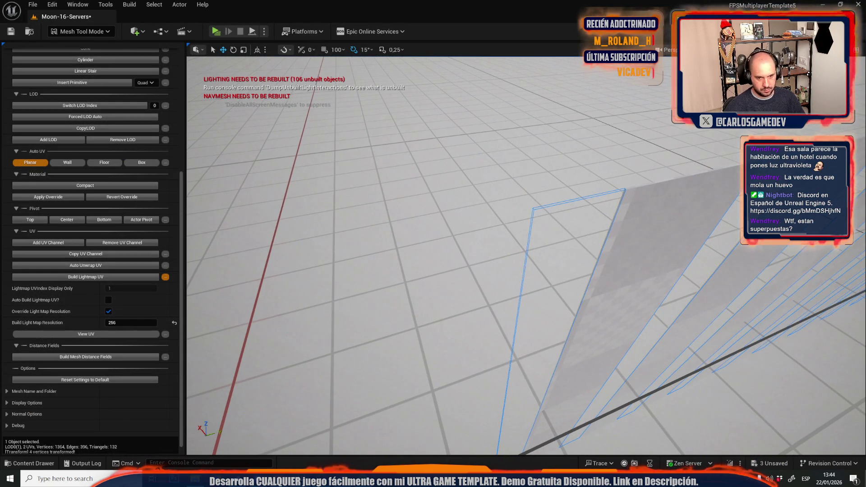
{"action": "left_click", "coordinate": [105, 276]}
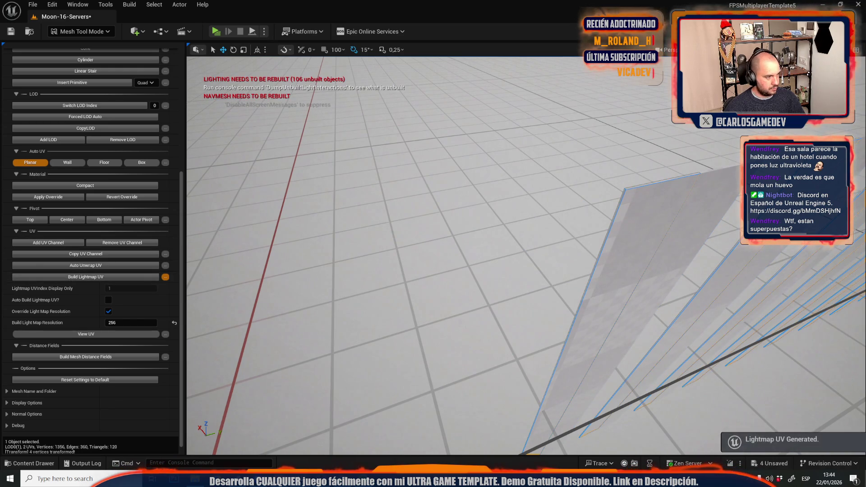
{"action": "key", "text": "f"}
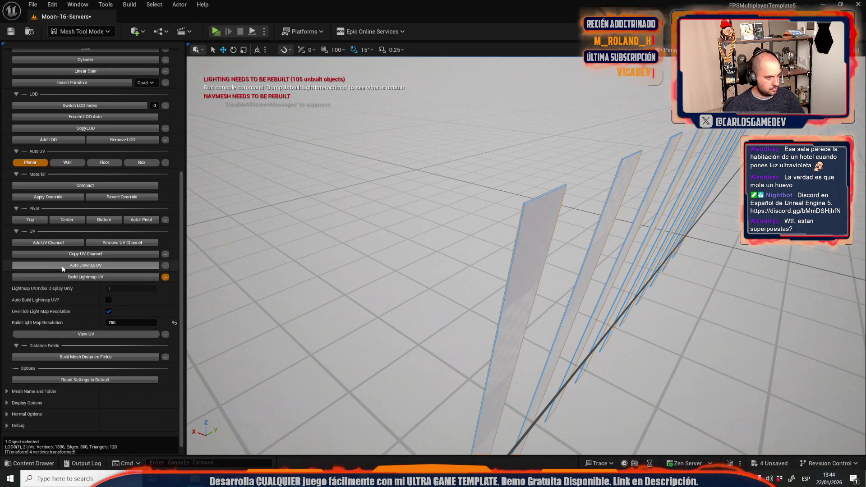
{"action": "left_click", "coordinate": [75, 277]}
{"action": "left_click", "coordinate": [81, 31]}
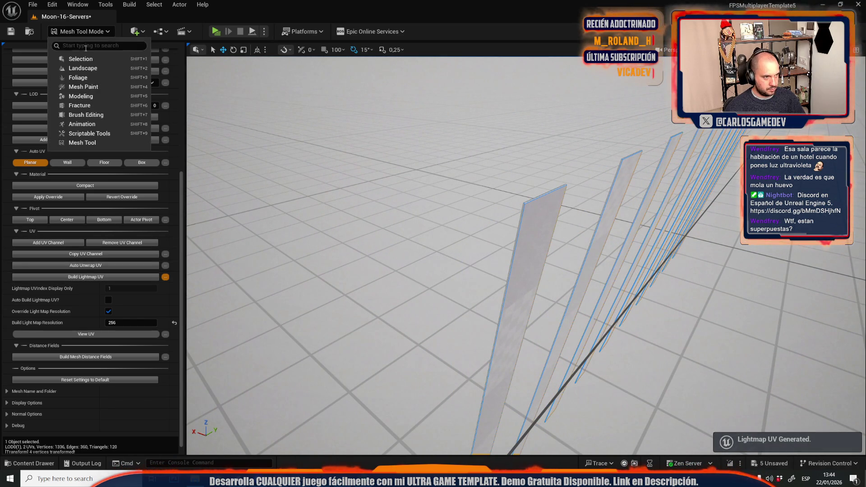
{"action": "left_click", "coordinate": [72, 58]}
{"action": "scroll", "coordinate": [421, 232], "scroll_direction": "up", "scroll_amount": 5}
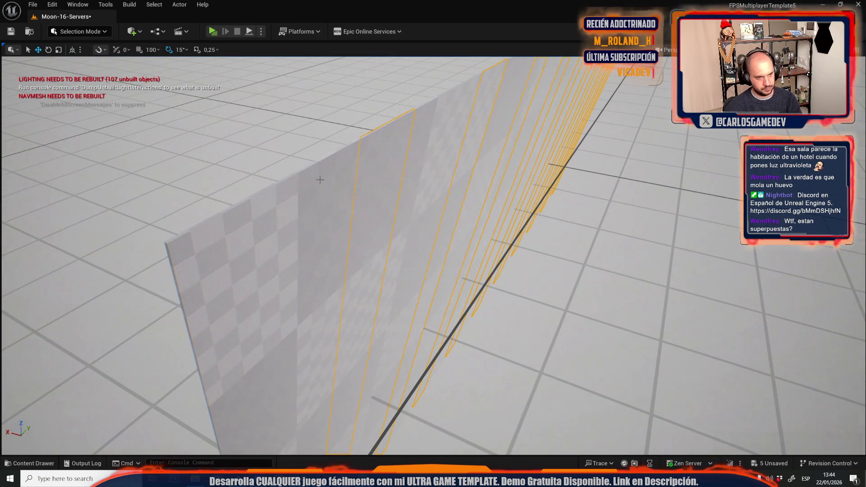
- Delete the extra slat planes from the grid
{"action": "key", "text": "Delete"}
{"action": "left_click_drag", "start_coordinate": [398, 228], "coordinate": [320, 205]}
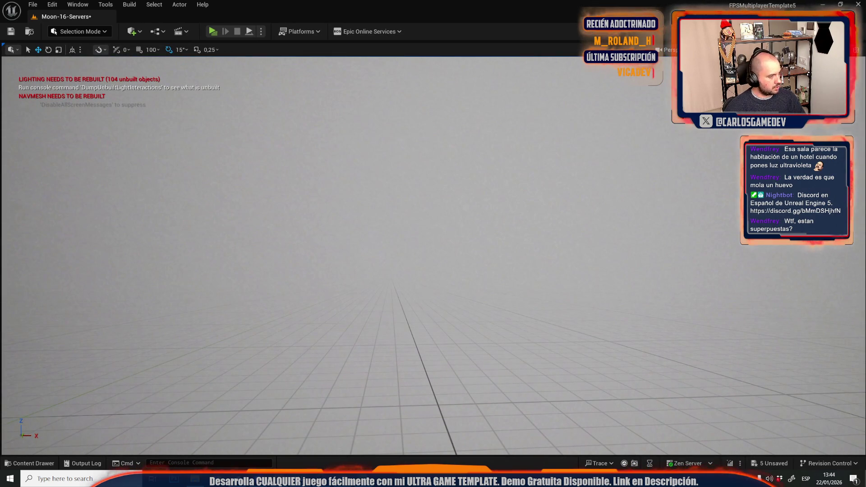
{"action": "left_click_drag", "start_coordinate": [250, 219], "coordinate": [244, 198]}
- Save all five modified assets and fly back to the FinalPersianas blinds wall
{"action": "key", "text": "ctrl+space"}
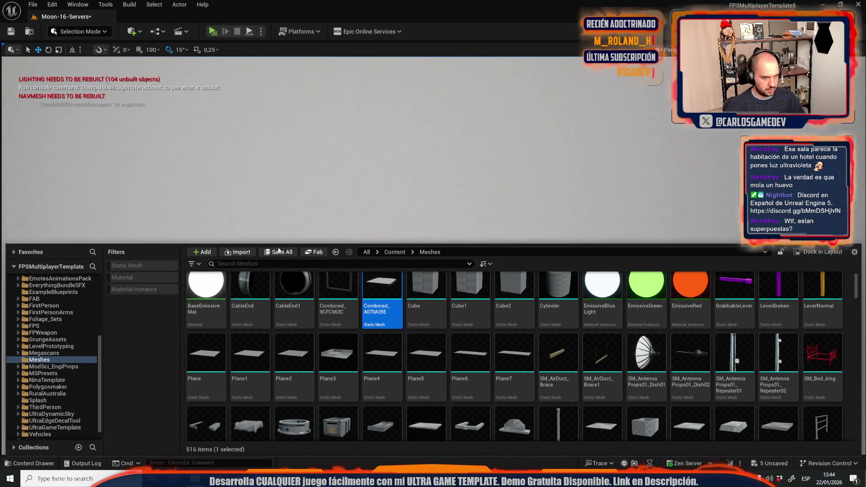
{"action": "left_click", "coordinate": [278, 253]}
{"action": "left_click", "coordinate": [512, 334]}
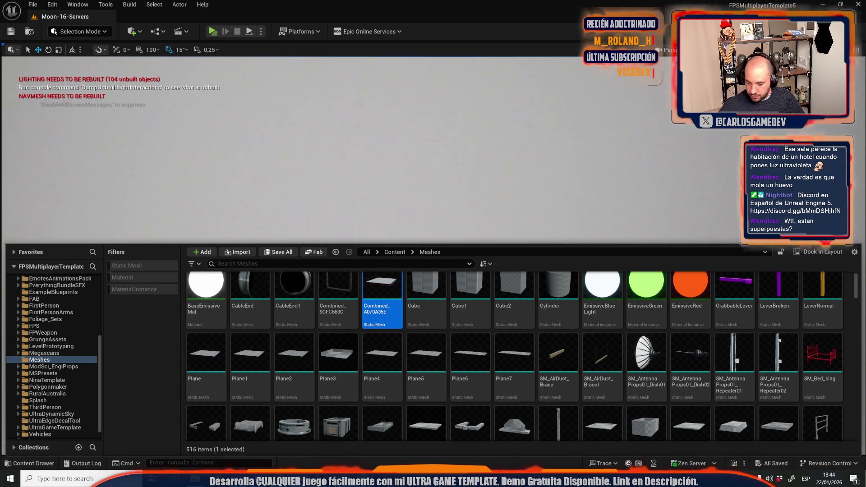
{"action": "key", "text": "ctrl+space"}
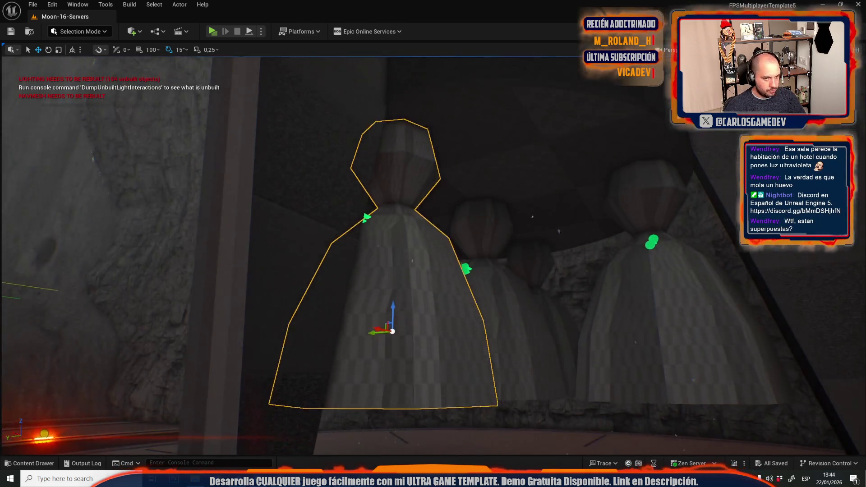
{"action": "left_click_drag", "start_coordinate": [451, 226], "coordinate": [480, 200]}
{"action": "left_click", "coordinate": [440, 345]}
- Open the FinalPersianas blueprint and select StaticMeshComponent0, 1 and 2
{"action": "right_click", "coordinate": [440, 346]}
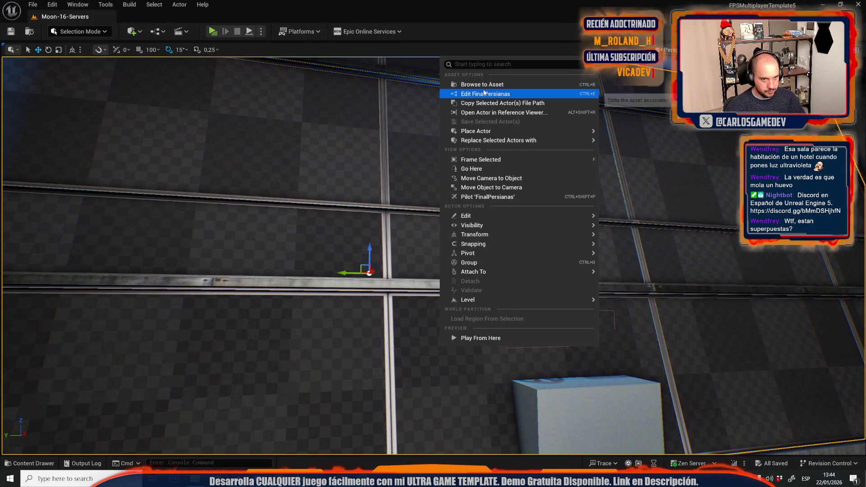
{"action": "left_click", "coordinate": [477, 94]}
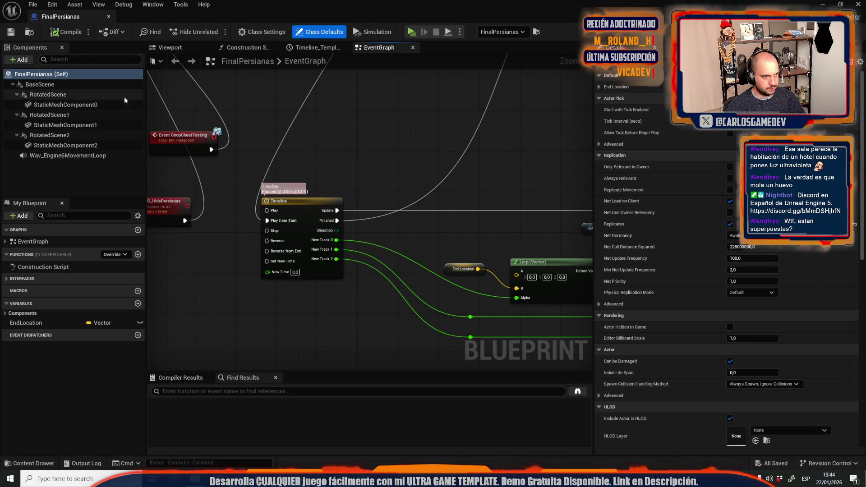
{"action": "left_click", "coordinate": [63, 105]}
{"action": "left_click", "coordinate": [62, 125], "text": "ctrl"}
{"action": "left_click", "coordinate": [61, 146], "text": "ctrl"}
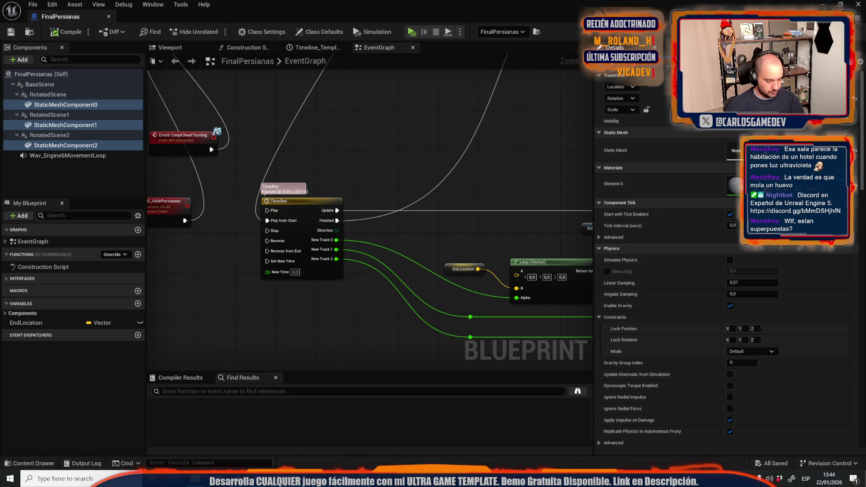
- Set their Lightmap Type to Force Surface with an overridden light map resolution of 256
{"action": "scroll", "coordinate": [744, 293], "scroll_direction": "down", "scroll_amount": 15}
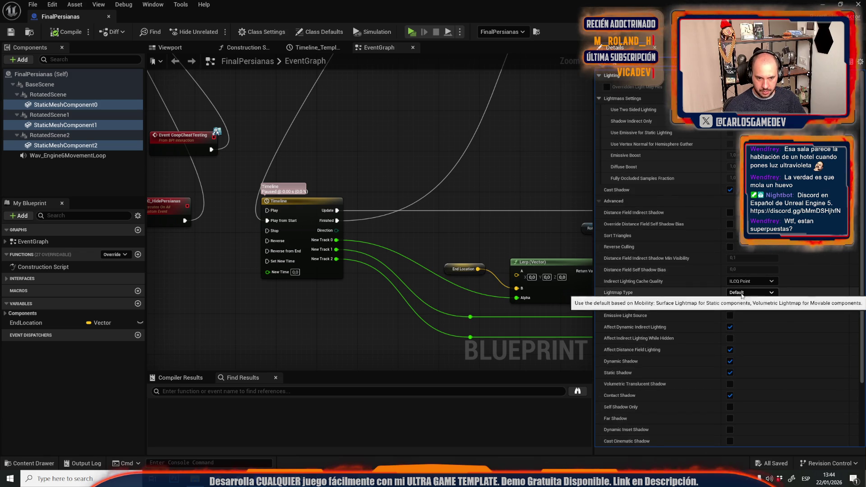
{"action": "left_click", "coordinate": [765, 293]}
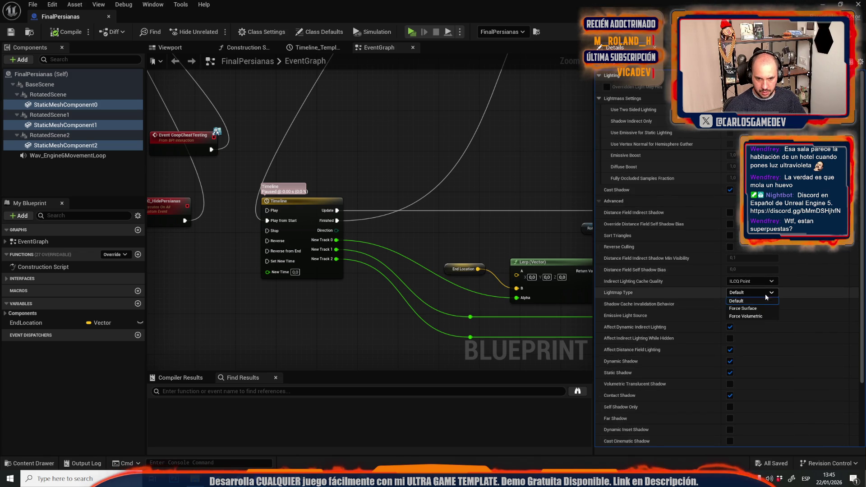
{"action": "left_click", "coordinate": [743, 308]}
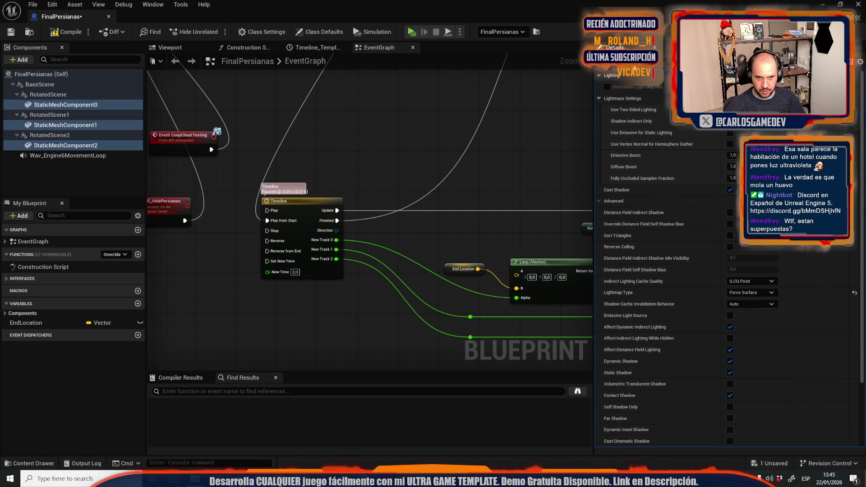
{"action": "left_click", "coordinate": [659, 90]}
{"action": "left_click", "coordinate": [607, 132]}
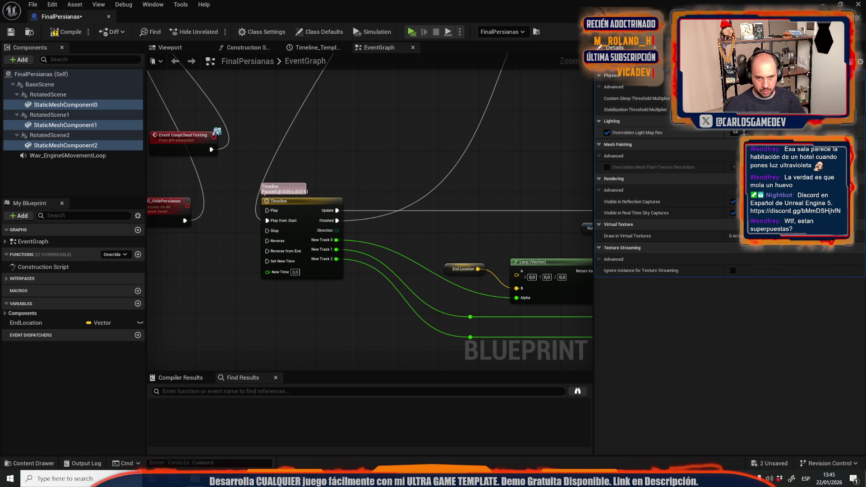
{"action": "type", "text": "256"}
{"action": "key", "text": "Return"}
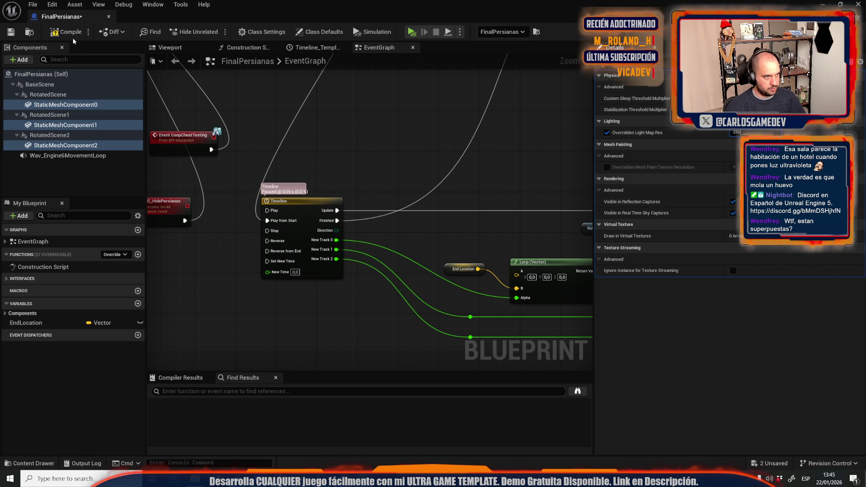
{"action": "left_click", "coordinate": [109, 16]}
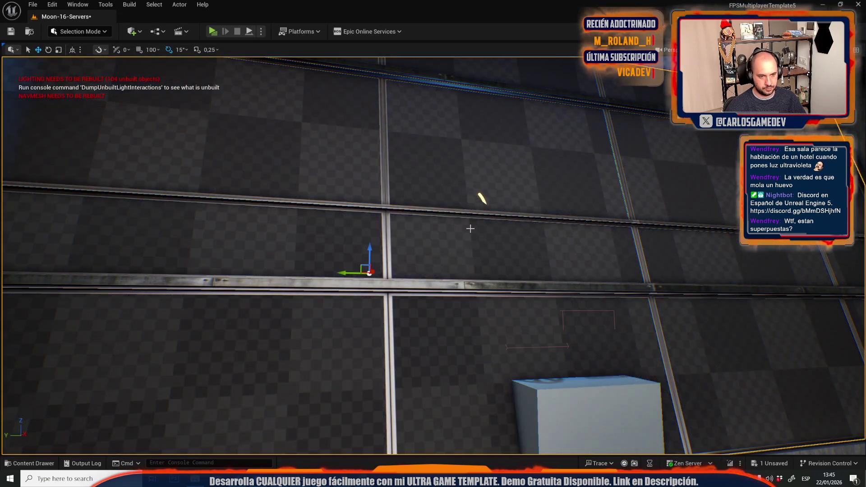
- Move the view toward the left wall and sweep it across the room
{"action": "left_click_drag", "start_coordinate": [468, 228], "coordinate": [467, 228]}
{"action": "left_click", "coordinate": [745, 50]}
{"action": "left_click_drag", "start_coordinate": [422, 166], "coordinate": [421, 167]}
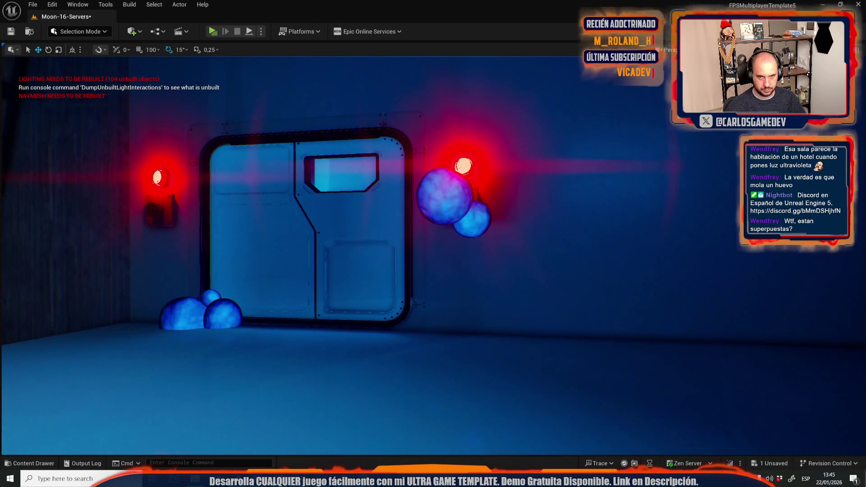
- Fly toward the console with blue orbs and save the Moon-16-Servers level
{"action": "left_click", "coordinate": [744, 49]}
{"action": "left_click_drag", "start_coordinate": [542, 120], "coordinate": [542, 120]}
{"action": "left_click_drag", "start_coordinate": [414, 173], "coordinate": [414, 173]}
{"action": "key", "text": "ctrl+space"}
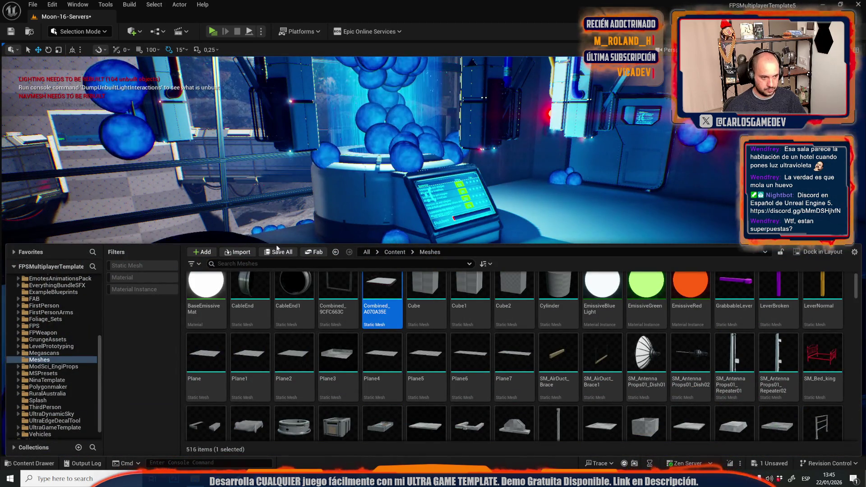
{"action": "key", "text": "ctrl+shift+s"}
{"action": "left_click", "coordinate": [511, 334]}
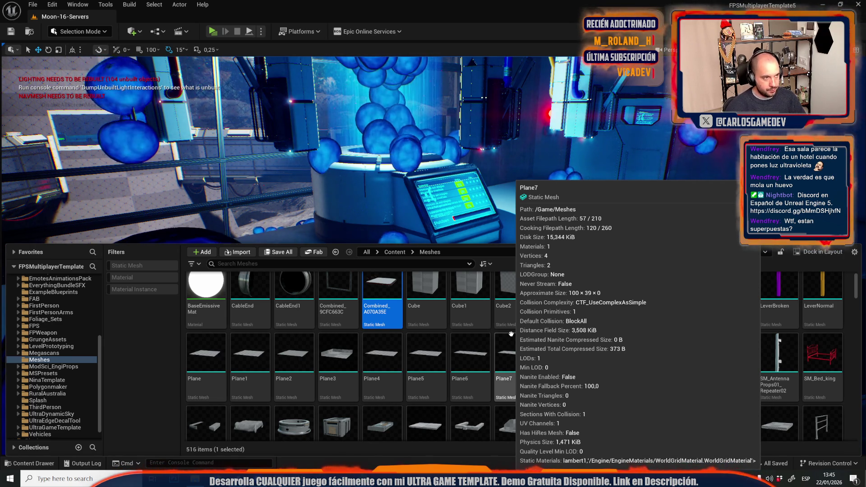
- Reopen the Content Drawer on the Meshes folder and bring up the Build options
{"action": "key", "text": "ctrl+space"}
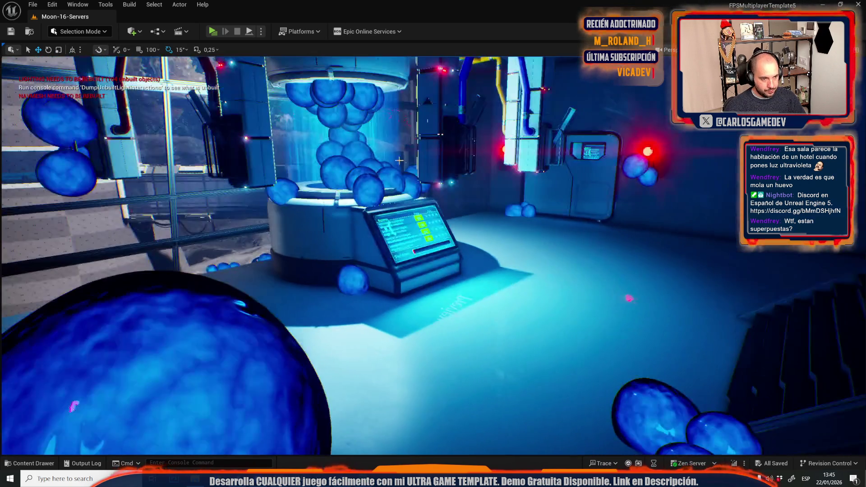
{"action": "key", "text": "ctrl+space"}
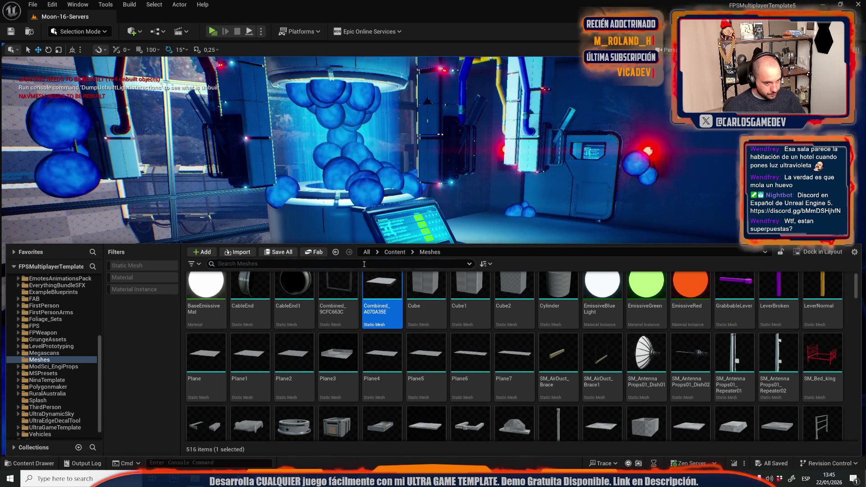
{"action": "left_click", "coordinate": [129, 5]}
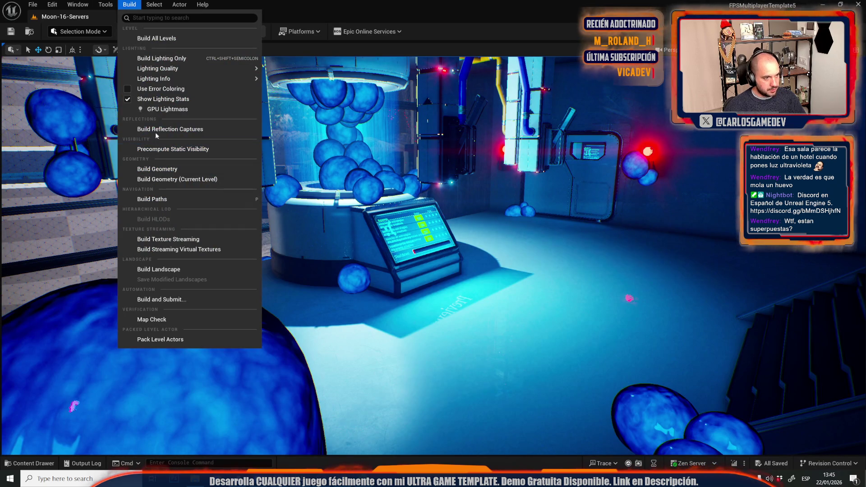
- Run Build Lighting Only to rebake the Moon-16-Servers lighting
{"action": "left_click", "coordinate": [158, 108]}
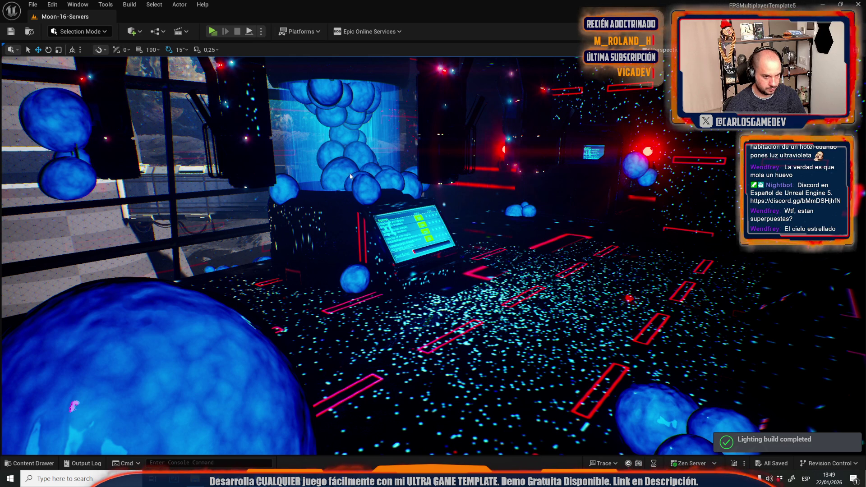
{"action": "right_click", "coordinate": [393, 211]}
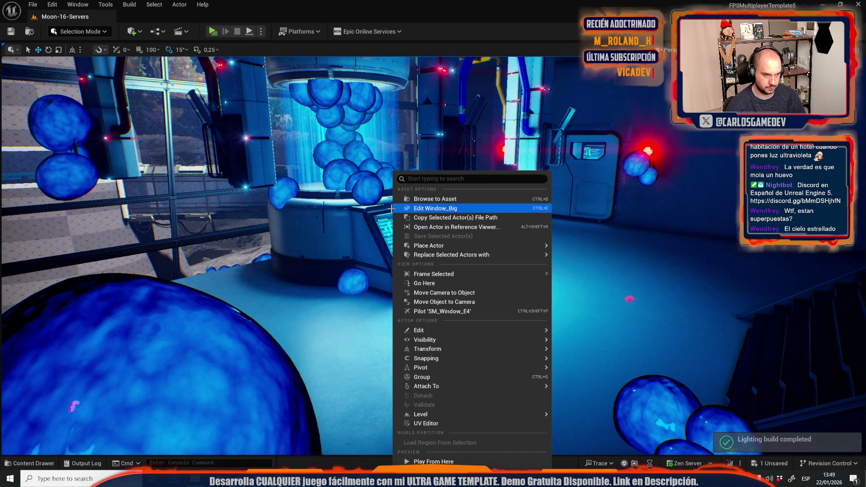
{"action": "key", "text": "w"}
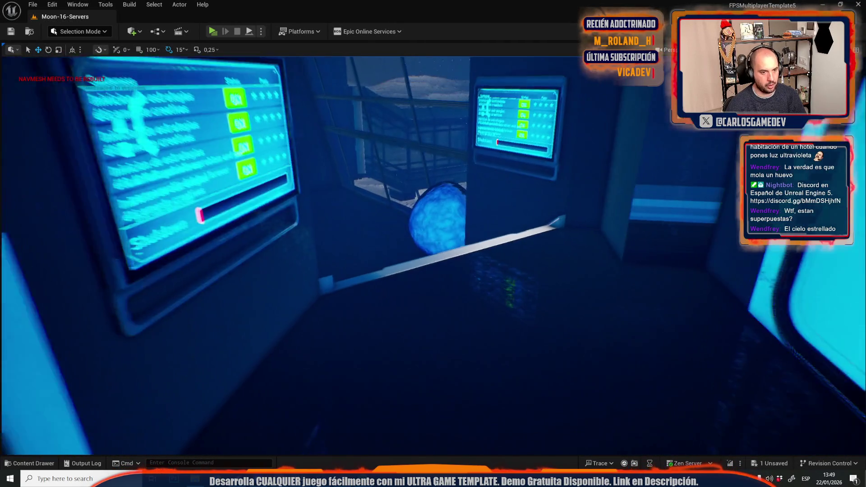
{"action": "mouse_move", "coordinate": [524, 322]}
{"action": "left_mouse_down"}
{"action": "mouse_move", "coordinate": [406, 320]}
{"action": "mouse_move", "coordinate": [361, 330]}
{"action": "mouse_move", "coordinate": [141, 296]}
{"action": "left_mouse_up"}
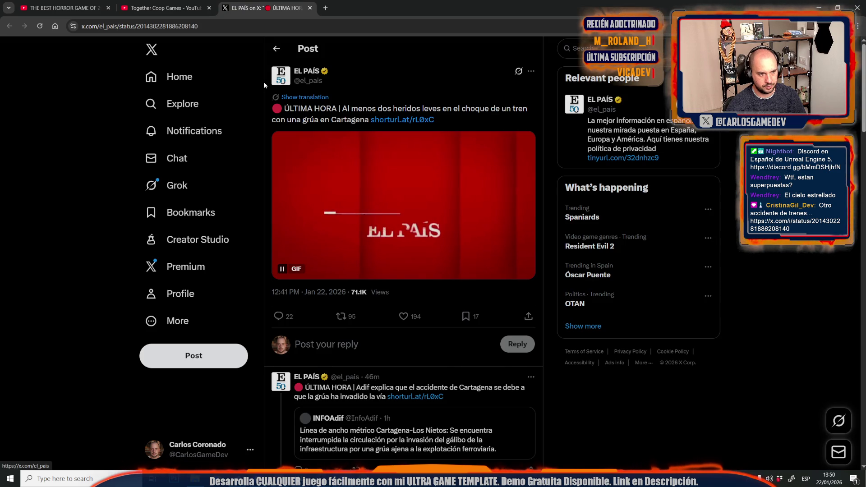
- Close the El País post, Together Coop Games channel and horror video tabs
{"action": "key", "text": "ctrl+w"}
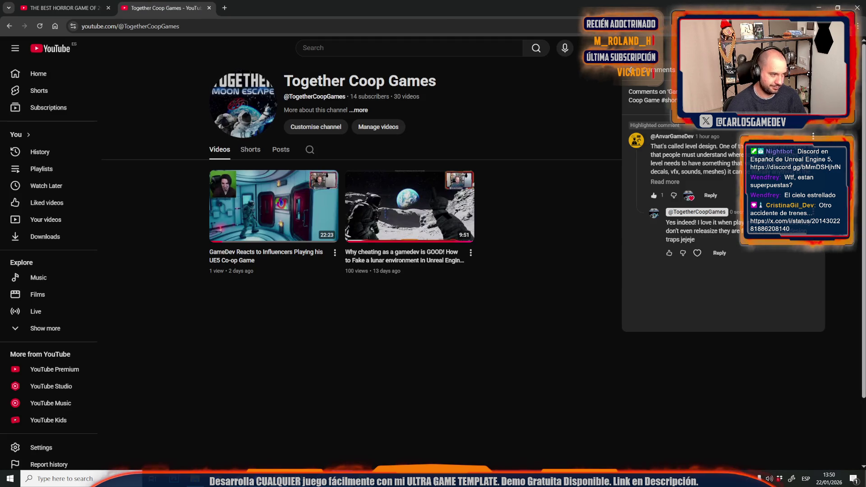
{"action": "middle_click", "coordinate": [155, 8]}
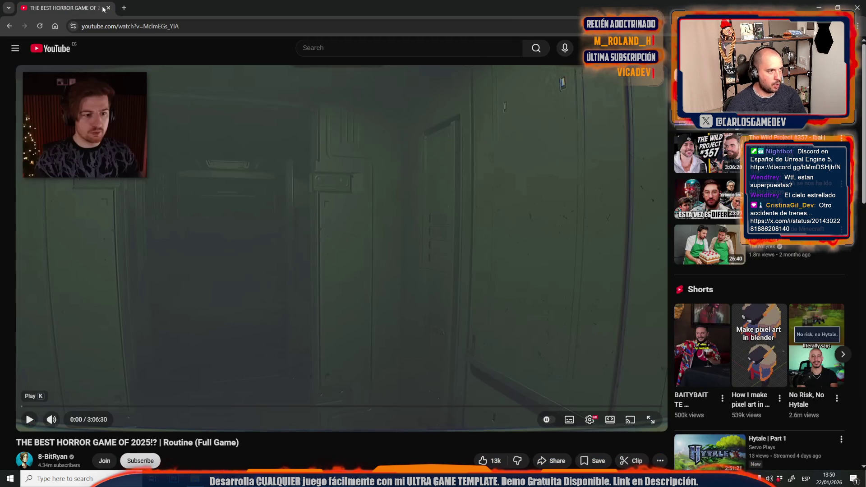
{"action": "middle_click", "coordinate": [75, 9]}
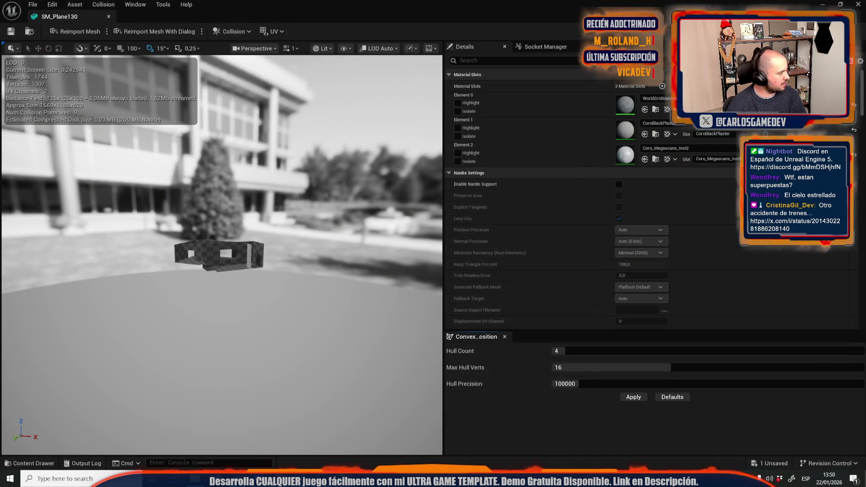
- Show SM_Plane130's UV Channel 1 layout, check its Build Settings, and revisit the level editor
{"action": "left_click", "coordinate": [271, 32]}
{"action": "left_click", "coordinate": [273, 71]}
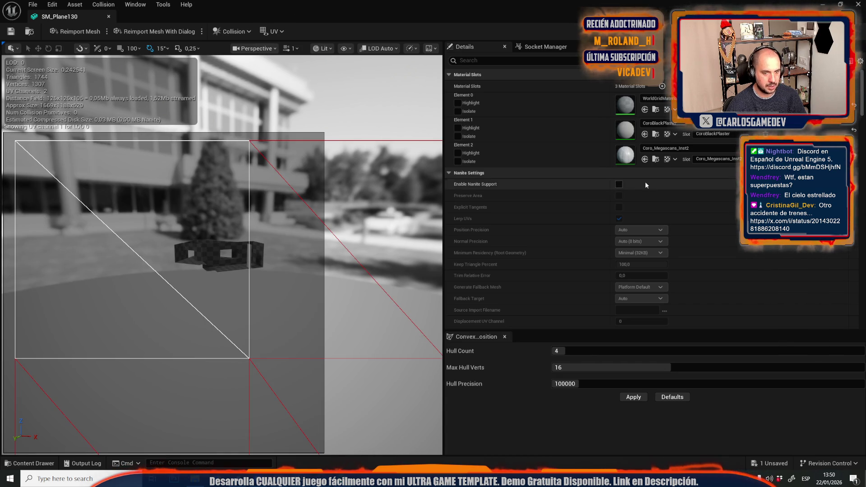
{"action": "scroll", "coordinate": [645, 181], "scroll_direction": "down", "scroll_amount": 10}
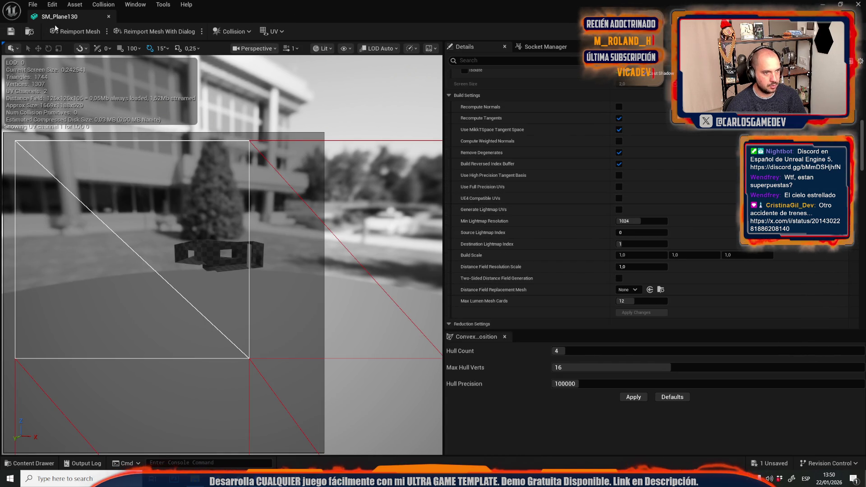
{"action": "left_click", "coordinate": [108, 16]}
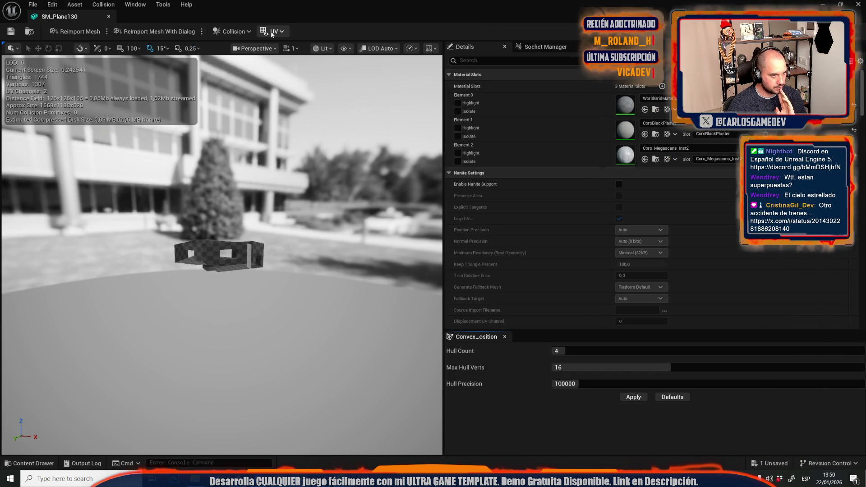
{"action": "left_click", "coordinate": [273, 31]}
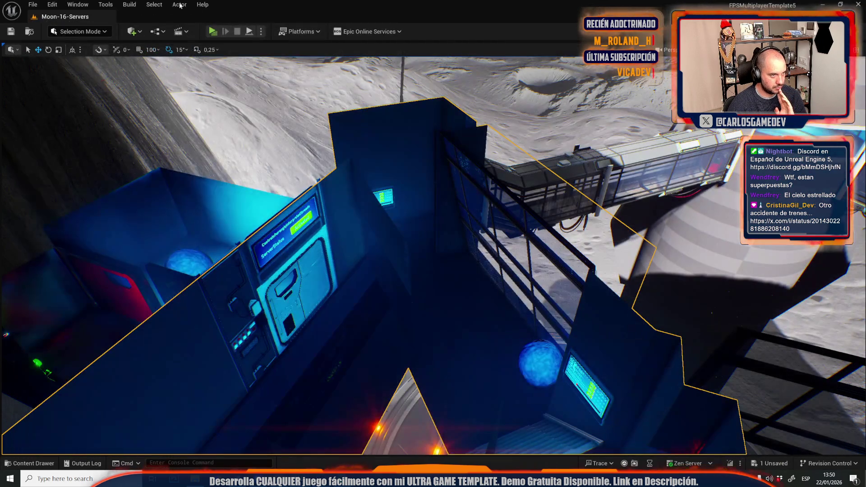
- Open the UV Editor on the mesh component and load SM_Plane130's UV channel 1
{"action": "left_click", "coordinate": [179, 5]}
{"action": "left_click", "coordinate": [205, 319]}
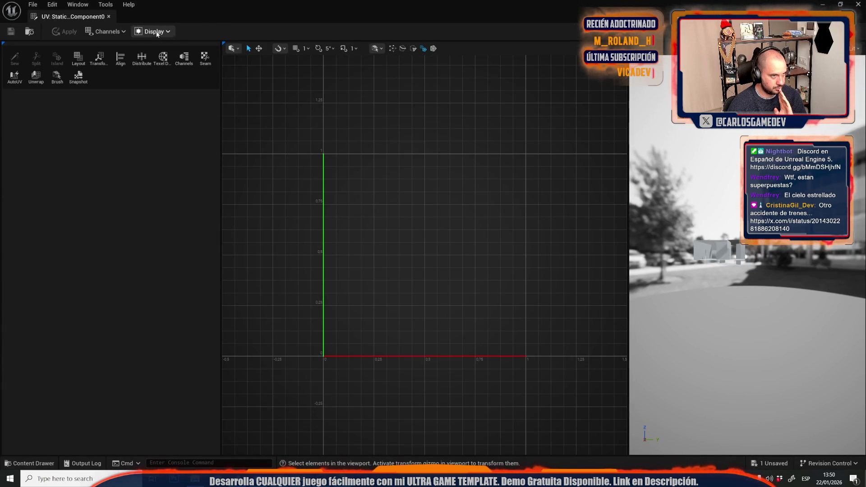
{"action": "left_click", "coordinate": [154, 31]}
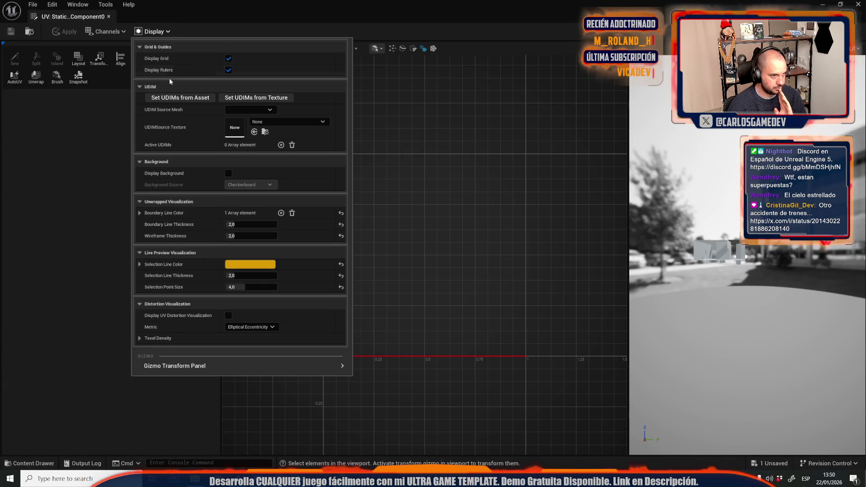
{"action": "left_click", "coordinate": [107, 31]}
{"action": "mouse_move", "coordinate": [117, 46]}
{"action": "left_click", "coordinate": [167, 67]}
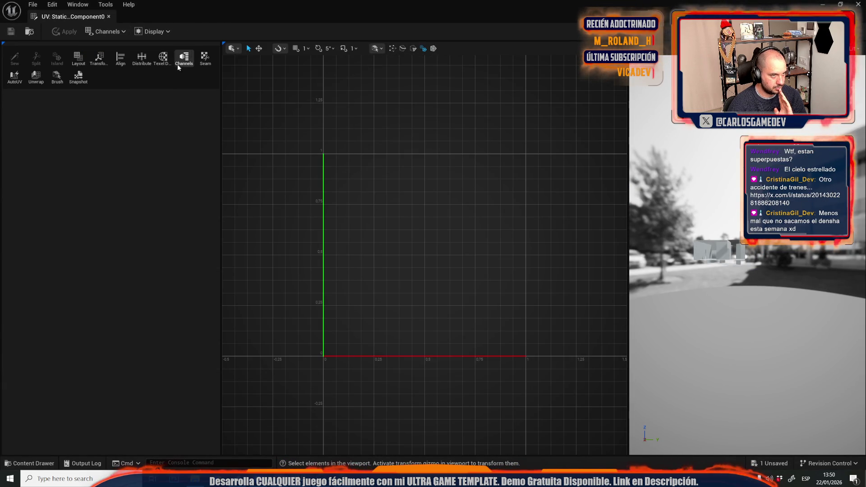
{"action": "left_click", "coordinate": [182, 58]}
{"action": "left_click", "coordinate": [107, 31]}
{"action": "left_click", "coordinate": [161, 60]}
{"action": "scroll", "coordinate": [452, 273], "scroll_direction": "down", "scroll_amount": 10}
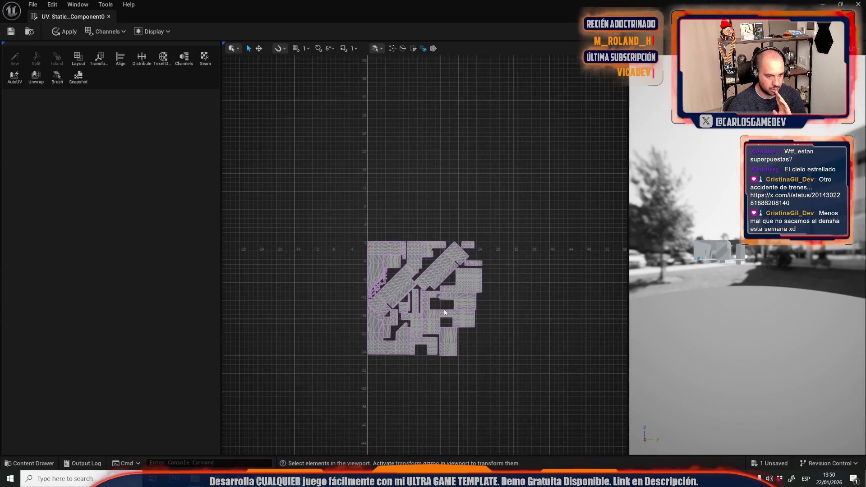
{"action": "scroll", "coordinate": [453, 333], "scroll_direction": "up", "scroll_amount": 6}
- Repack the UV islands with Preserve Scale off, accept, and apply them to the mesh
{"action": "left_click", "coordinate": [428, 294]}
{"action": "scroll", "coordinate": [423, 286], "scroll_direction": "down", "scroll_amount": 3}
{"action": "scroll", "coordinate": [423, 283], "scroll_direction": "down", "scroll_amount": 3}
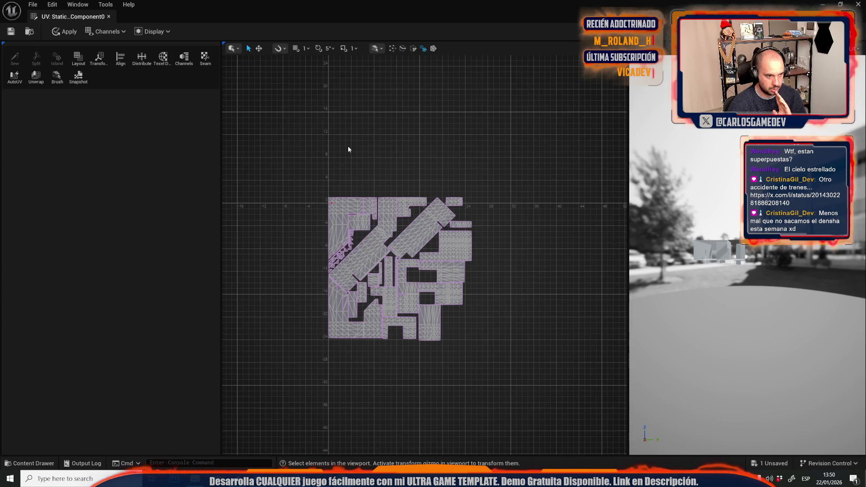
{"action": "scroll", "coordinate": [320, 189], "scroll_direction": "up", "scroll_amount": 5}
{"action": "left_click", "coordinate": [79, 63]}
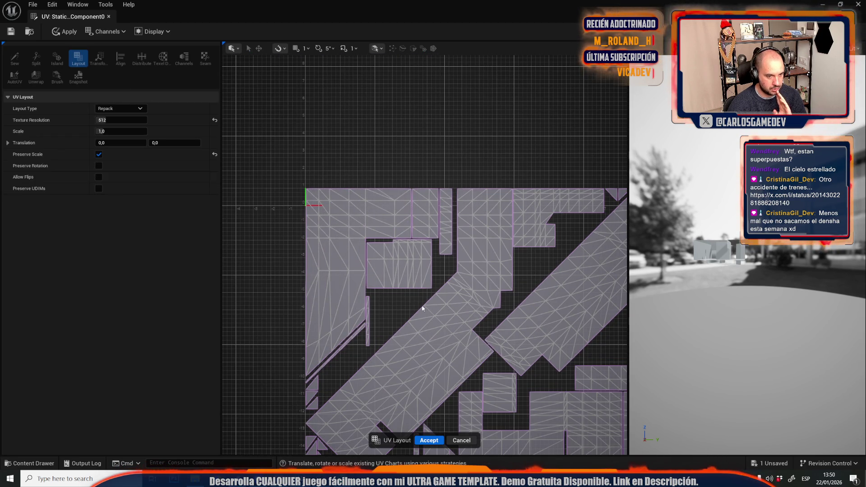
{"action": "scroll", "coordinate": [391, 269], "scroll_direction": "down", "scroll_amount": 3}
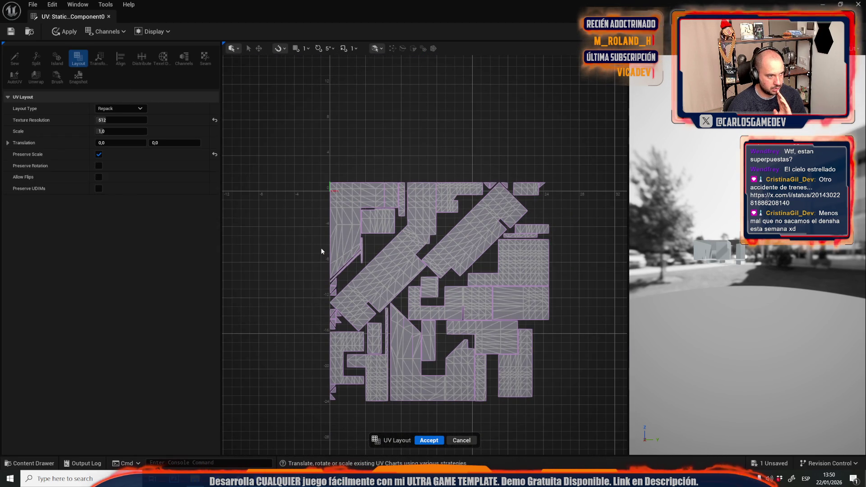
{"action": "left_click", "coordinate": [98, 154]}
{"action": "scroll", "coordinate": [315, 156], "scroll_direction": "up", "scroll_amount": 2}
{"action": "scroll", "coordinate": [322, 181], "scroll_direction": "up", "scroll_amount": 8}
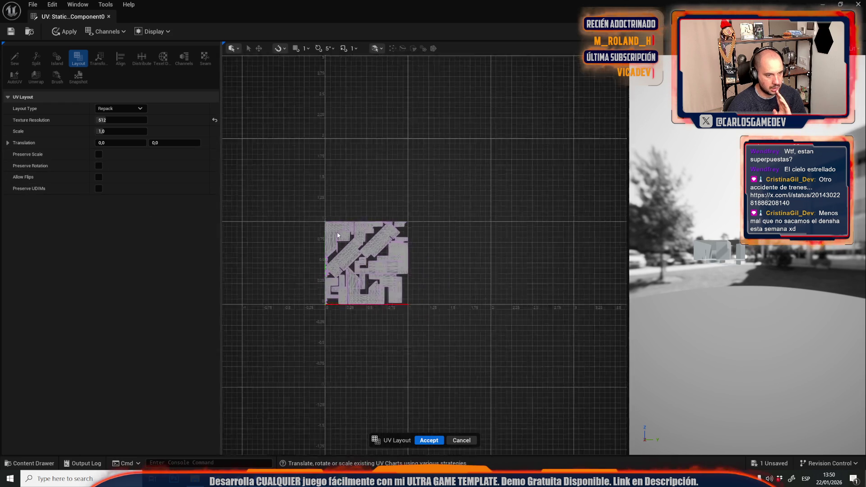
{"action": "left_click", "coordinate": [429, 440]}
{"action": "left_click", "coordinate": [63, 32]}
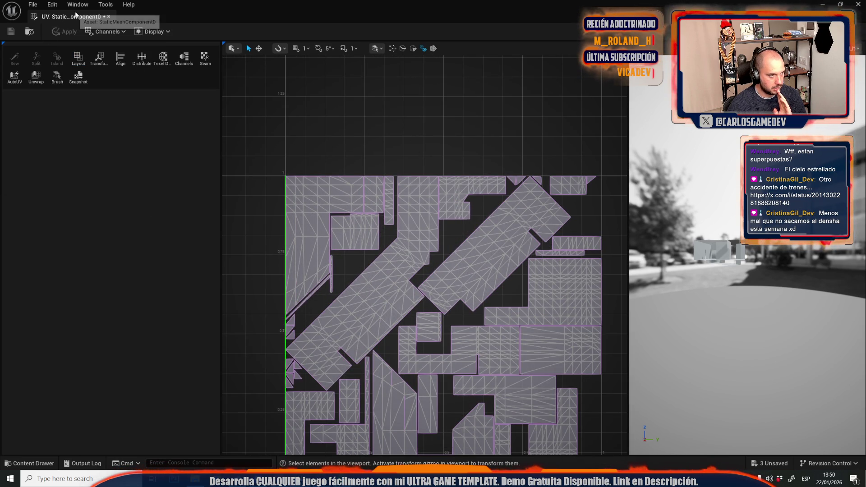
- Close the UV Editor and overlay UV Channel 1 on the SM_Plane130 preview
{"action": "left_click", "coordinate": [109, 17]}
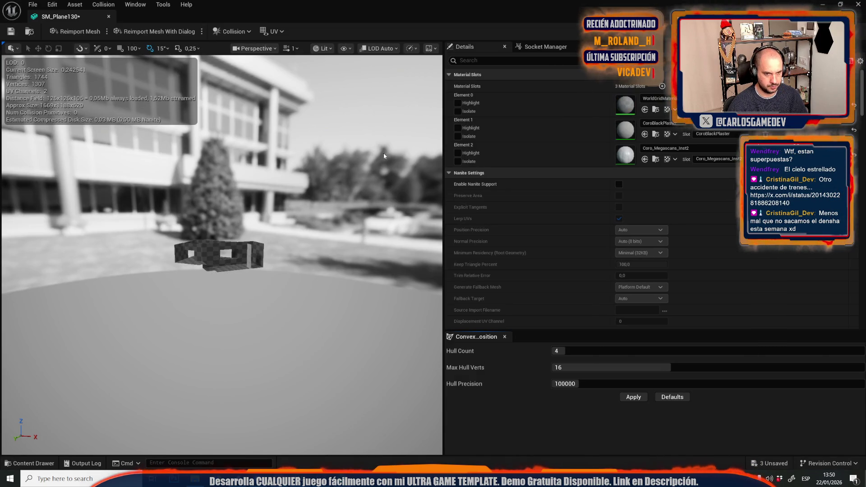
{"action": "scroll", "coordinate": [607, 210], "scroll_direction": "down", "scroll_amount": 3}
{"action": "scroll", "coordinate": [607, 210], "scroll_direction": "up", "scroll_amount": 3}
{"action": "scroll", "coordinate": [608, 213], "scroll_direction": "down", "scroll_amount": 3}
{"action": "left_click", "coordinate": [270, 31]}
{"action": "left_click", "coordinate": [275, 71]}
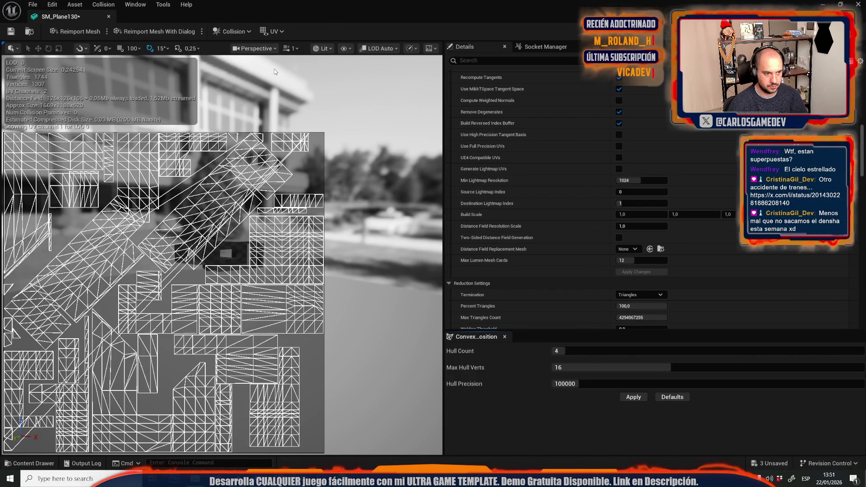
{"action": "scroll", "coordinate": [184, 257], "scroll_direction": "up", "scroll_amount": 2}
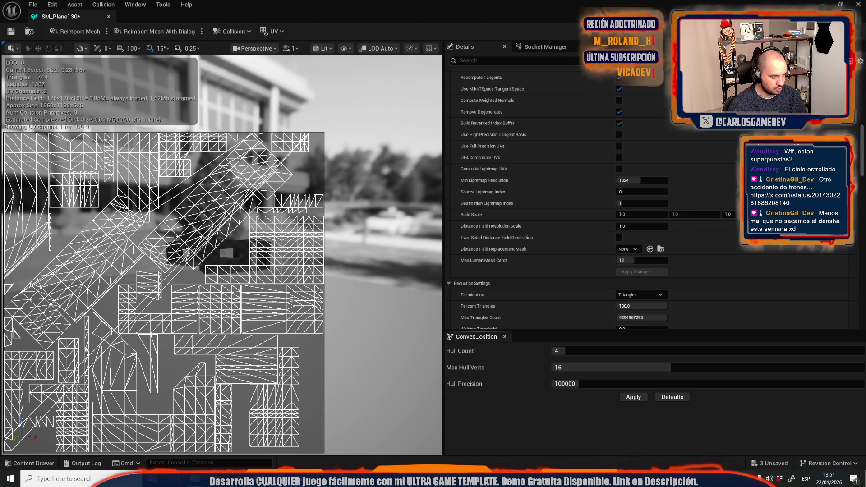
{"action": "left_click", "coordinate": [109, 16]}
{"action": "left_click", "coordinate": [179, 4]}
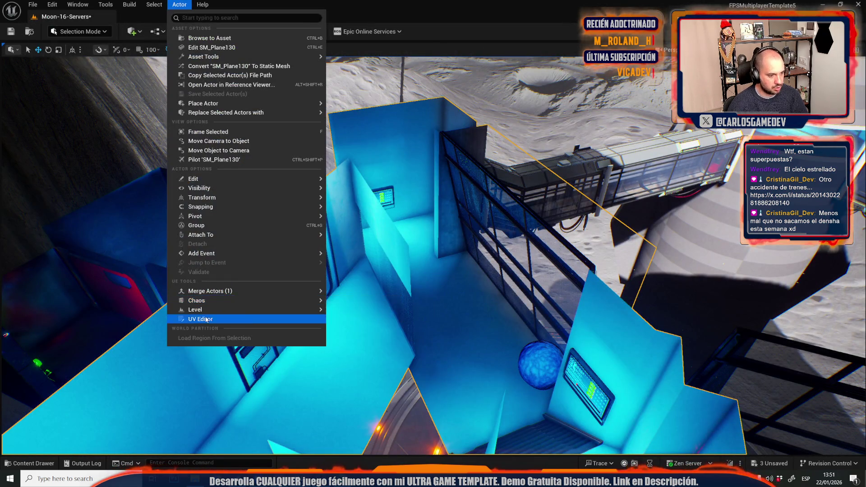
{"action": "left_click", "coordinate": [206, 319]}
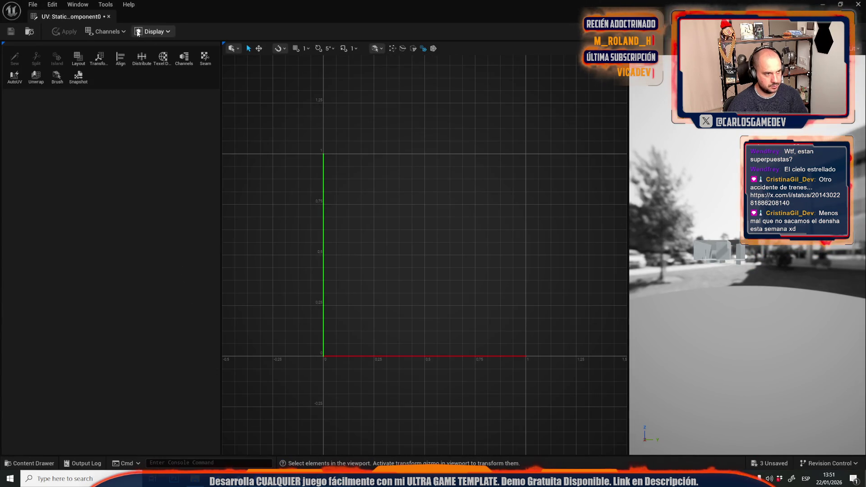
{"action": "left_click", "coordinate": [118, 33]}
{"action": "mouse_move", "coordinate": [110, 46]}
{"action": "left_click", "coordinate": [167, 62]}
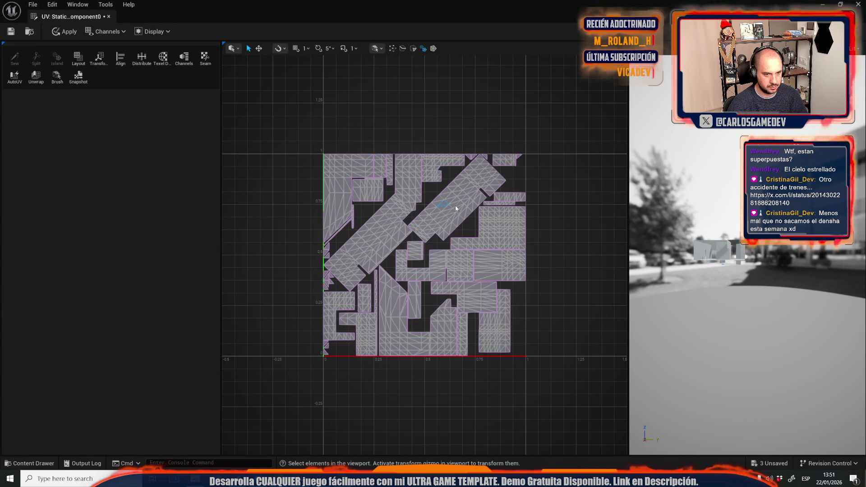
{"action": "scroll", "coordinate": [445, 207], "scroll_direction": "up", "scroll_amount": 4}
{"action": "left_click", "coordinate": [469, 185]}
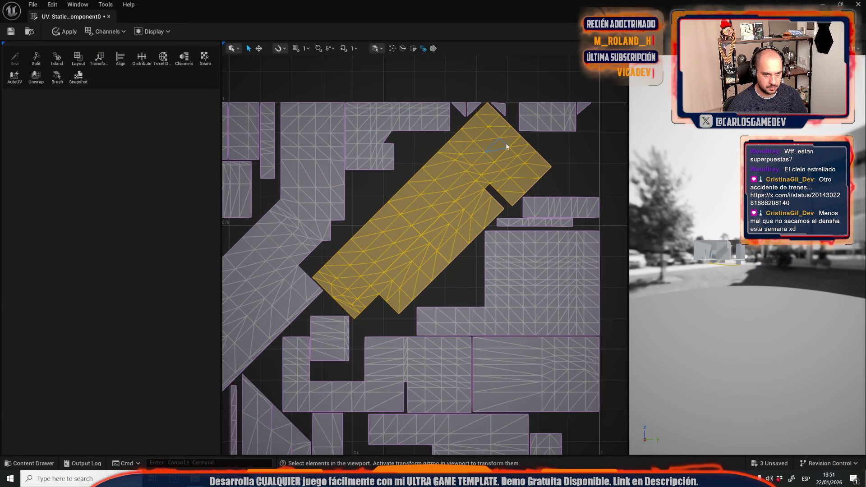
{"action": "scroll", "coordinate": [567, 92], "scroll_direction": "up", "scroll_amount": 5}
{"action": "scroll", "coordinate": [502, 137], "scroll_direction": "down", "scroll_amount": 5}
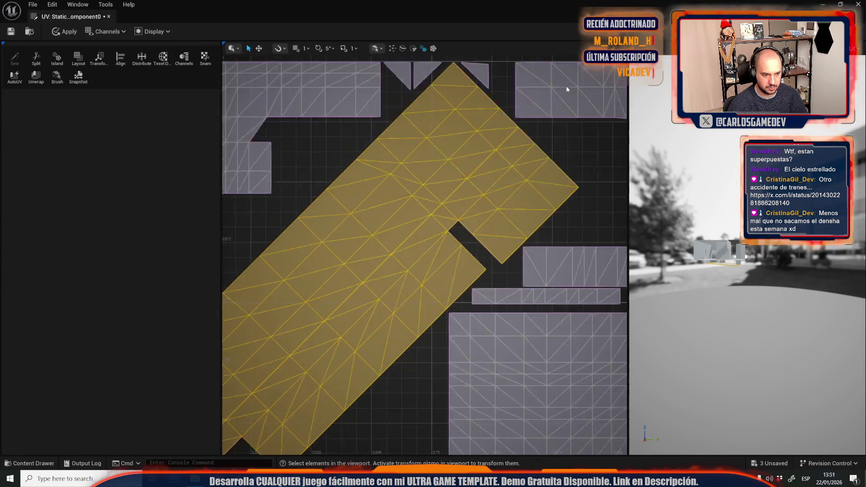
{"action": "scroll", "coordinate": [471, 223], "scroll_direction": "down", "scroll_amount": 4}
{"action": "scroll", "coordinate": [391, 304], "scroll_direction": "up", "scroll_amount": 5}
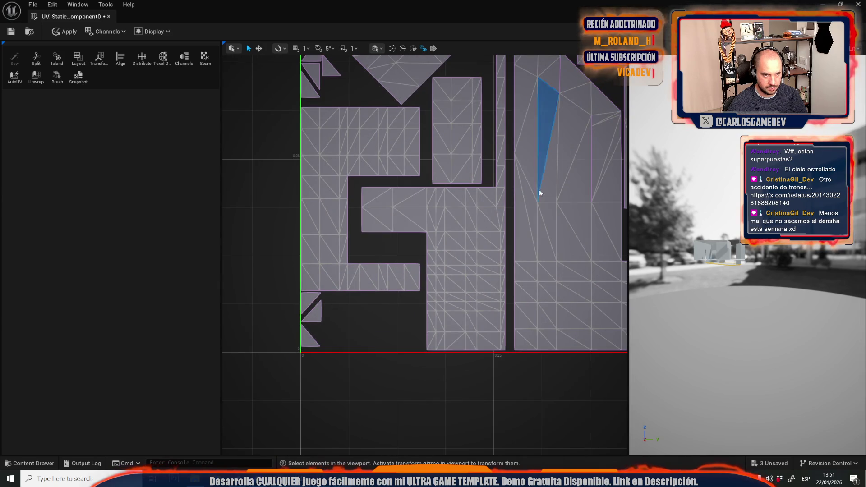
{"action": "left_click", "coordinate": [539, 189]}
{"action": "scroll", "coordinate": [539, 189], "scroll_direction": "up", "scroll_amount": 2}
{"action": "scroll", "coordinate": [445, 303], "scroll_direction": "down", "scroll_amount": 3}
{"action": "left_click", "coordinate": [474, 240]}
{"action": "scroll", "coordinate": [460, 253], "scroll_direction": "up", "scroll_amount": 4}
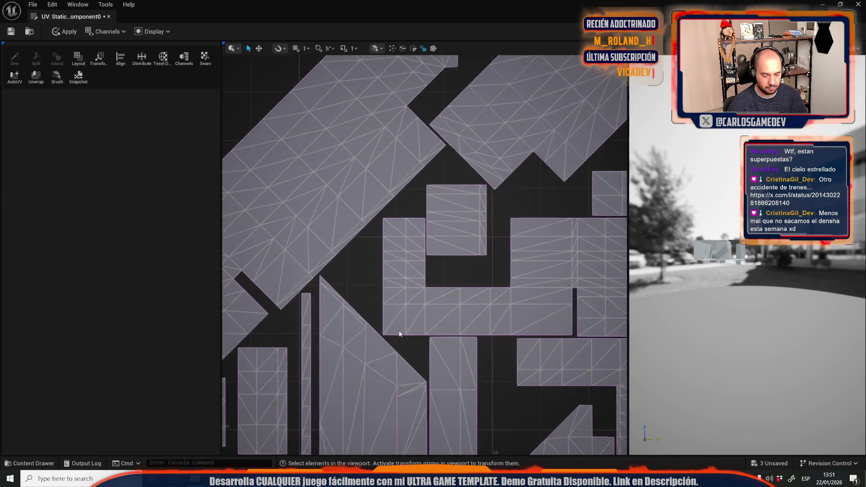
{"action": "scroll", "coordinate": [460, 254], "scroll_direction": "down", "scroll_amount": 4}
{"action": "scroll", "coordinate": [273, 232], "scroll_direction": "up", "scroll_amount": 5}
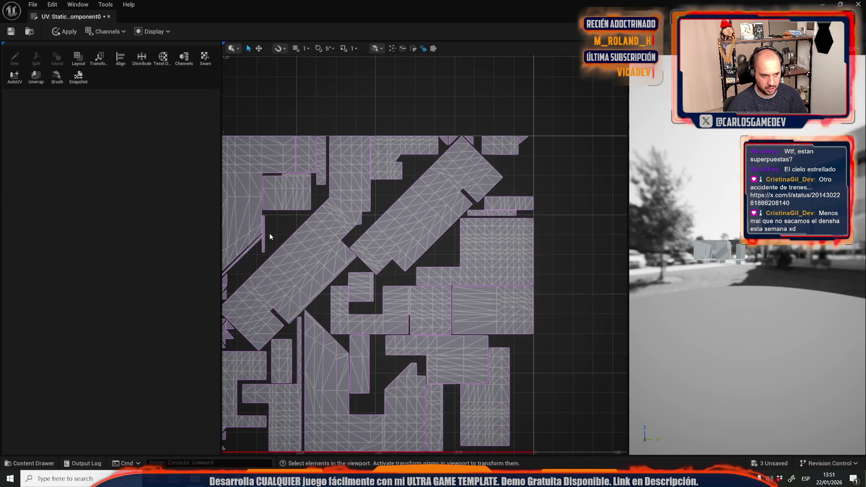
{"action": "scroll", "coordinate": [288, 252], "scroll_direction": "up", "scroll_amount": 2}
{"action": "scroll", "coordinate": [316, 279], "scroll_direction": "down", "scroll_amount": 4}
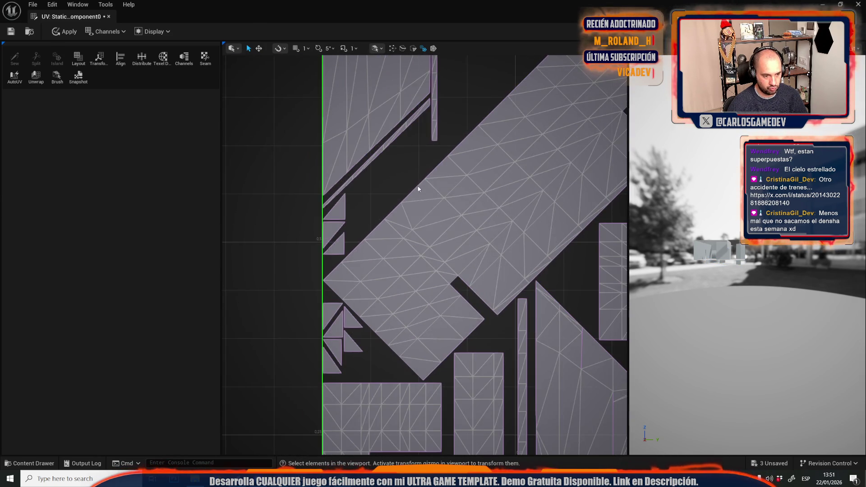
{"action": "scroll", "coordinate": [440, 242], "scroll_direction": "down", "scroll_amount": 2}
{"action": "scroll", "coordinate": [440, 242], "scroll_direction": "up", "scroll_amount": 2}
{"action": "left_click_drag", "start_coordinate": [457, 205], "coordinate": [242, 215]}
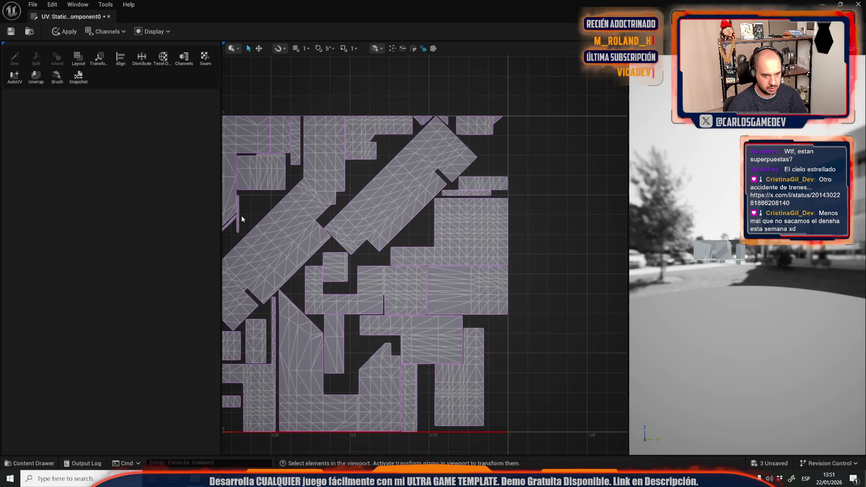
{"action": "left_click_drag", "start_coordinate": [318, 87], "coordinate": [591, 427]}
{"action": "scroll", "coordinate": [406, 234], "scroll_direction": "down", "scroll_amount": 4}
{"action": "left_click_drag", "start_coordinate": [329, 244], "coordinate": [563, 430]}
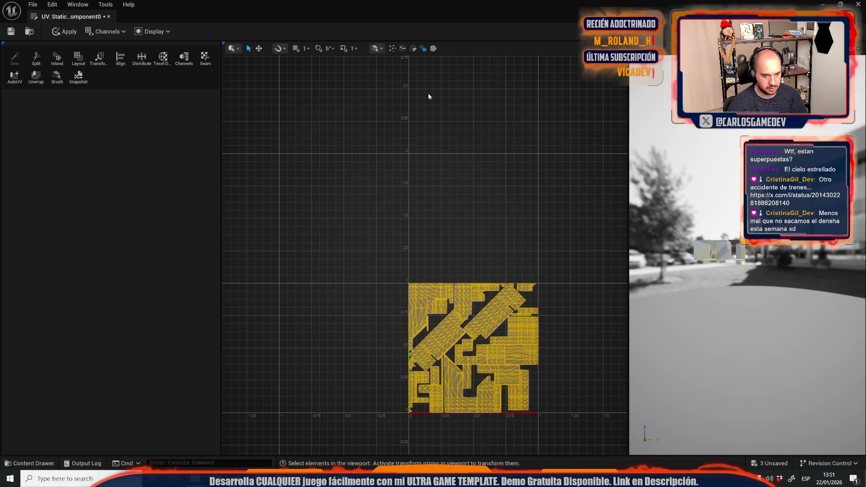
{"action": "left_click", "coordinate": [108, 16]}
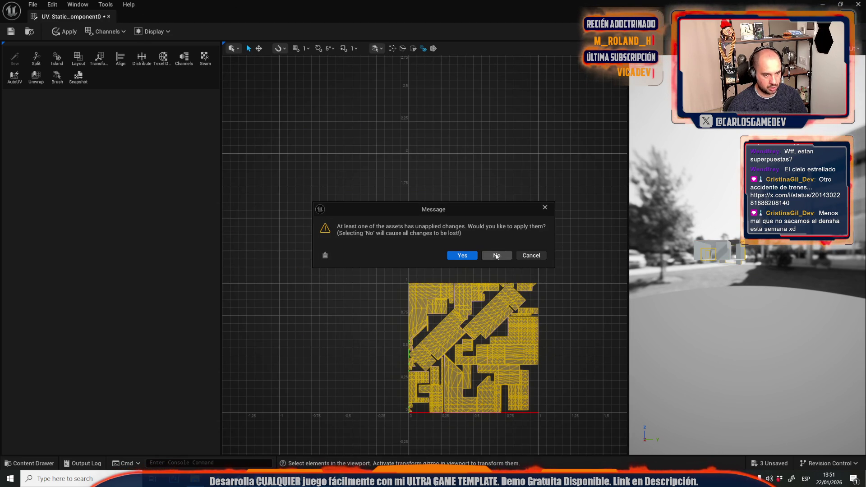
{"action": "left_click", "coordinate": [496, 255]}
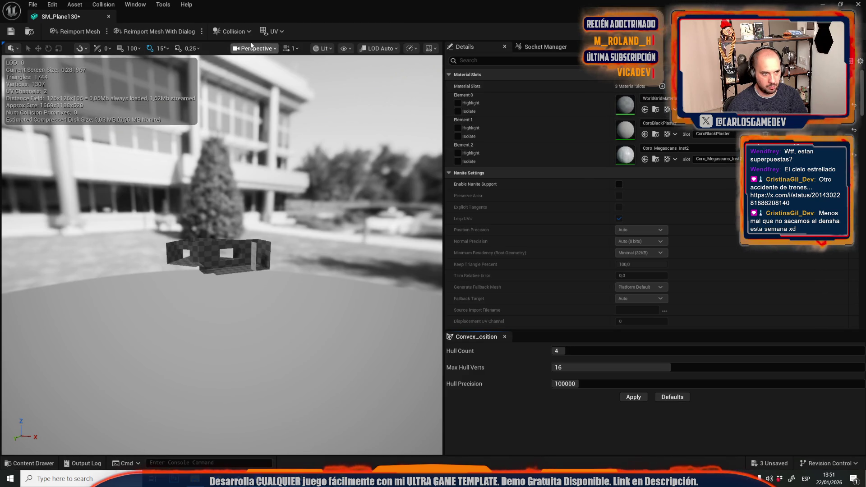
- Overlay and orbit SM_Plane130's UV Channel 1, then return to the level's Actor menu
{"action": "left_click", "coordinate": [274, 31]}
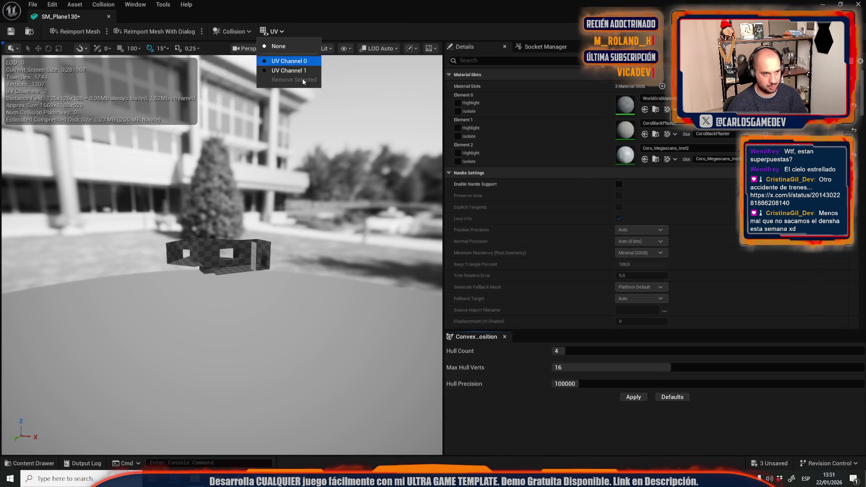
{"action": "left_click", "coordinate": [306, 72]}
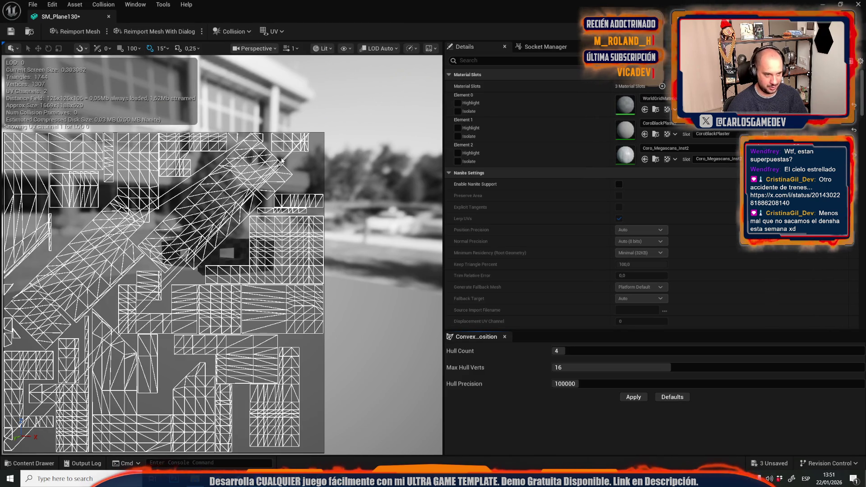
{"action": "scroll", "coordinate": [281, 160], "scroll_direction": "up", "scroll_amount": 3}
{"action": "left_click_drag", "start_coordinate": [289, 197], "coordinate": [16, 461]}
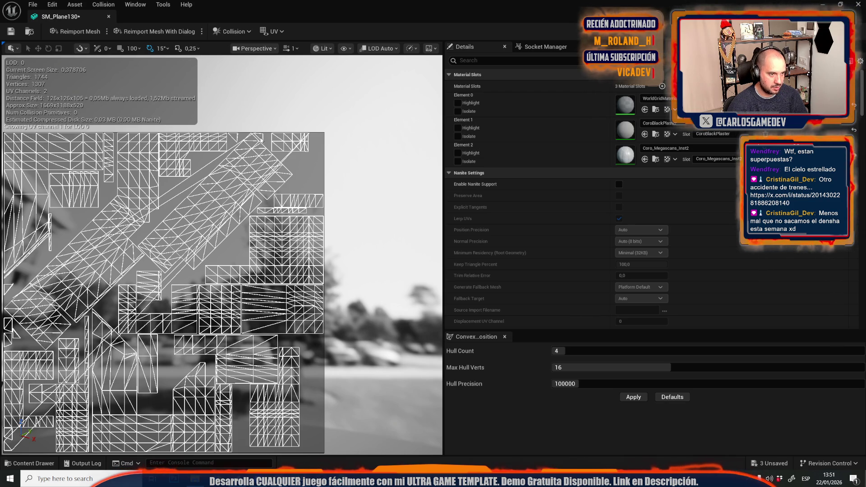
{"action": "key", "text": "alt+Tab"}
{"action": "left_click", "coordinate": [180, 5]}
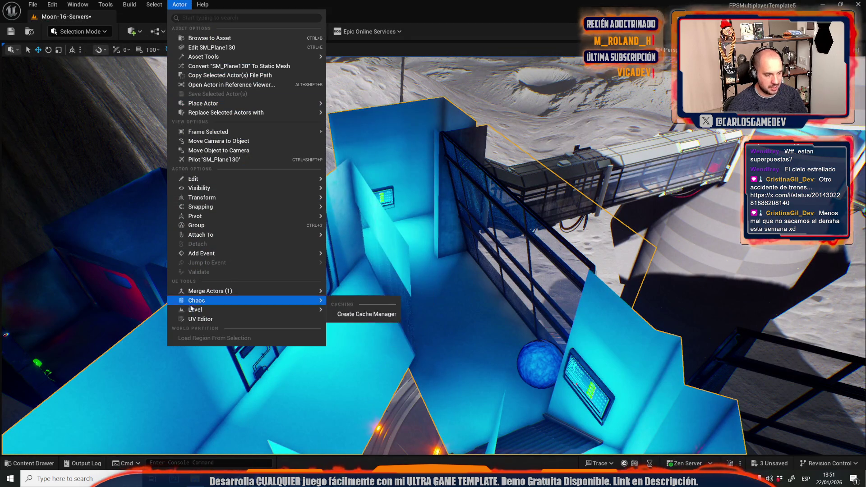
- Open the UV Editor on the selected wall mesh and load its UV channel
{"action": "left_click", "coordinate": [198, 319]}
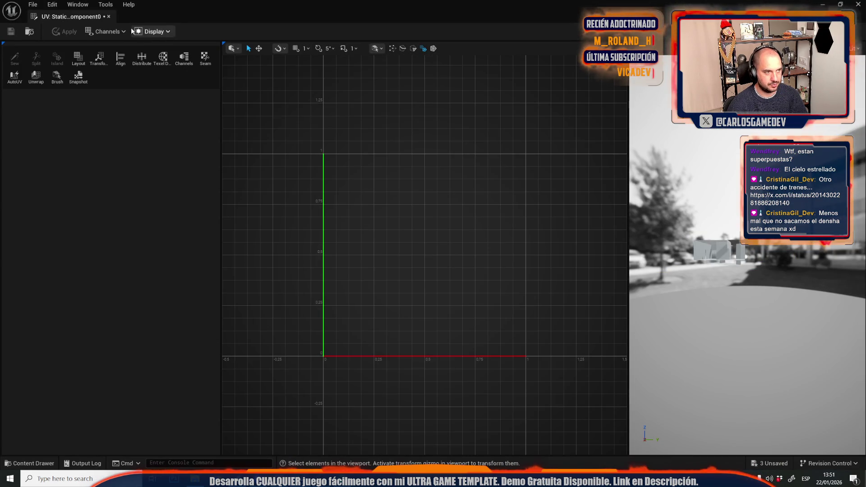
{"action": "left_click", "coordinate": [108, 31]}
{"action": "mouse_move", "coordinate": [107, 47]}
{"action": "left_click", "coordinate": [177, 60]}
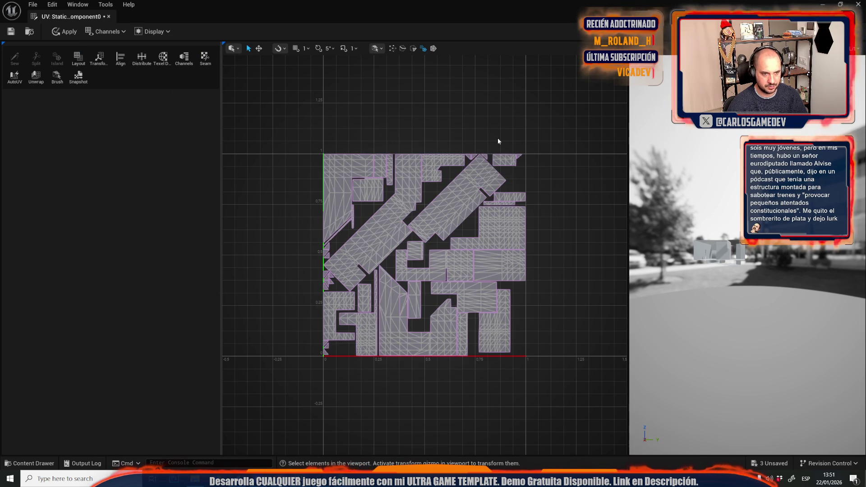
{"action": "scroll", "coordinate": [491, 149], "scroll_direction": "up", "scroll_amount": 8}
{"action": "scroll", "coordinate": [483, 178], "scroll_direction": "down", "scroll_amount": 5}
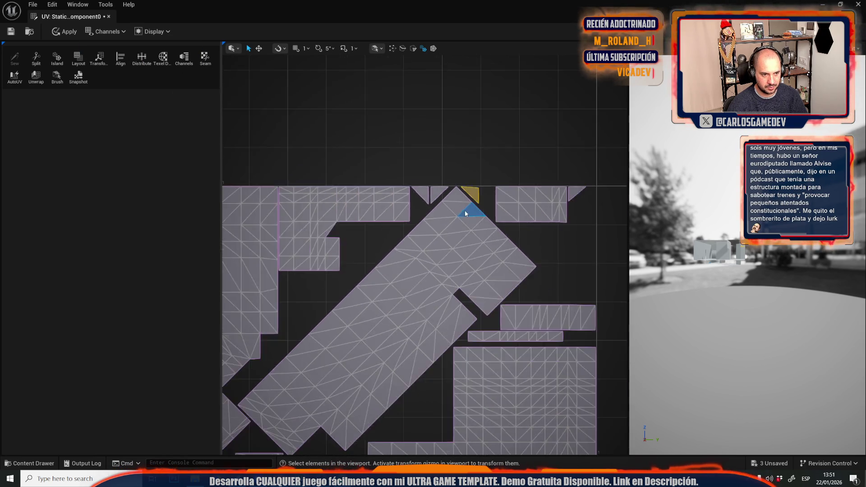
{"action": "scroll", "coordinate": [480, 103], "scroll_direction": "up", "scroll_amount": 3}
{"action": "scroll", "coordinate": [523, 140], "scroll_direction": "up", "scroll_amount": 3}
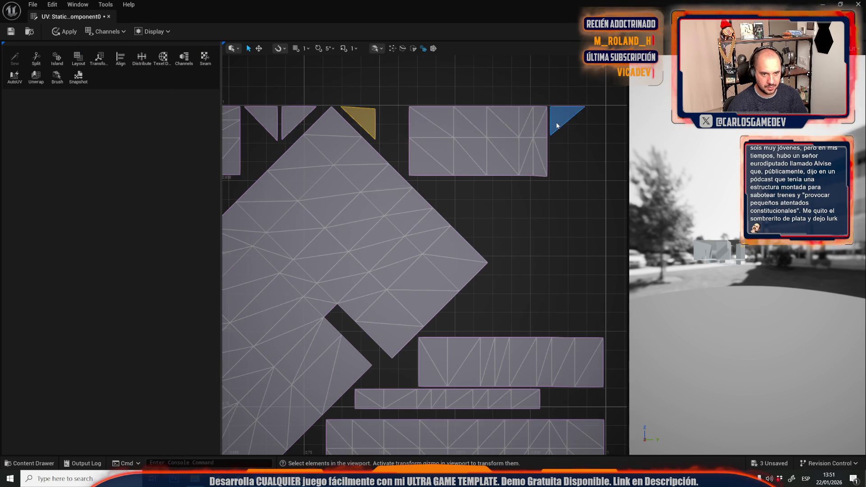
{"action": "scroll", "coordinate": [558, 125], "scroll_direction": "down", "scroll_amount": 6}
{"action": "scroll", "coordinate": [540, 123], "scroll_direction": "up", "scroll_amount": 5}
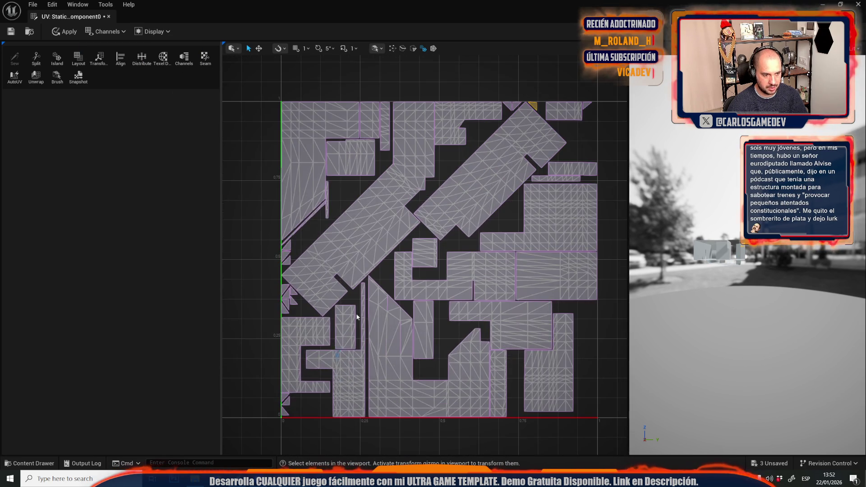
{"action": "scroll", "coordinate": [539, 122], "scroll_direction": "up", "scroll_amount": 2}
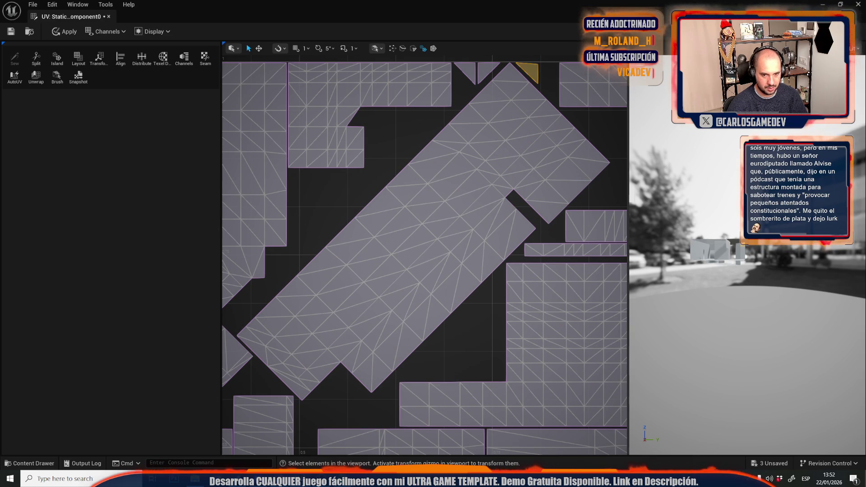
{"action": "scroll", "coordinate": [730, 221], "scroll_direction": "up", "scroll_amount": 2}
{"action": "scroll", "coordinate": [680, 179], "scroll_direction": "up", "scroll_amount": 5}
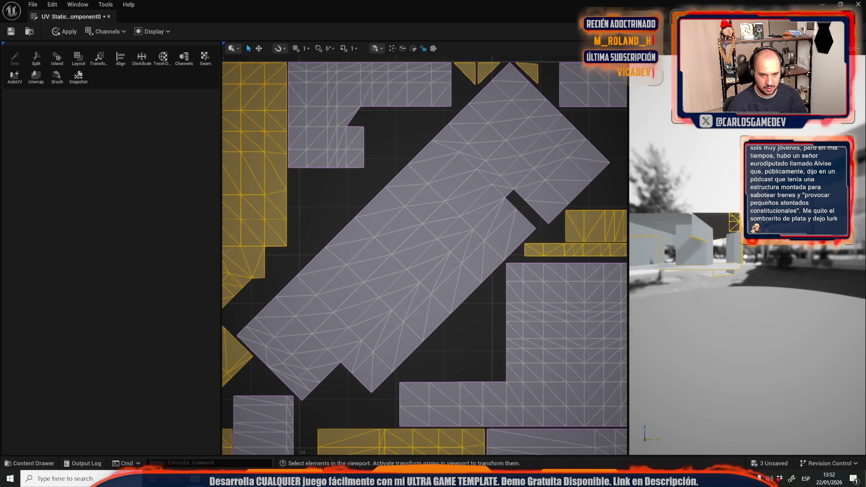
- Clear the UV selection, then close the UV Editor choosing No to discard changes
{"action": "mouse_move", "coordinate": [645, 182]}
{"action": "left_mouse_down"}
{"action": "mouse_move", "coordinate": [681, 186]}
{"action": "mouse_move", "coordinate": [645, 182]}
{"action": "left_mouse_up"}
{"action": "scroll", "coordinate": [462, 212], "scroll_direction": "down", "scroll_amount": 5}
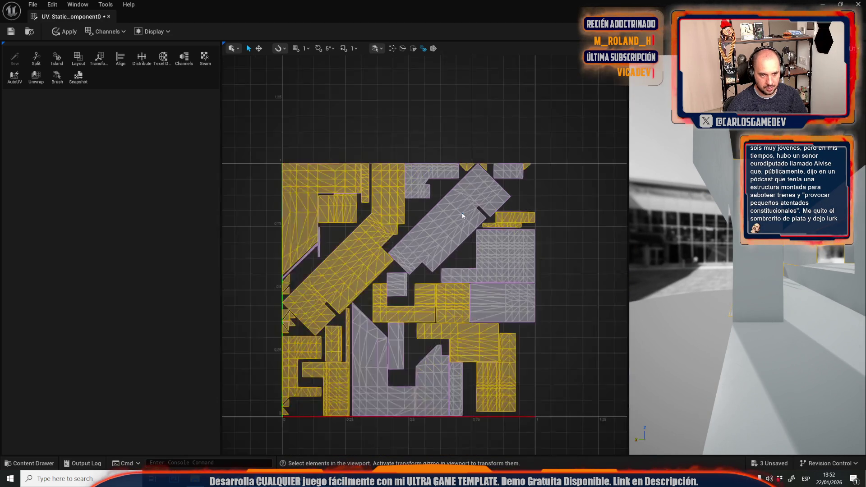
{"action": "left_click", "coordinate": [471, 170]}
{"action": "scroll", "coordinate": [473, 179], "scroll_direction": "up", "scroll_amount": 5}
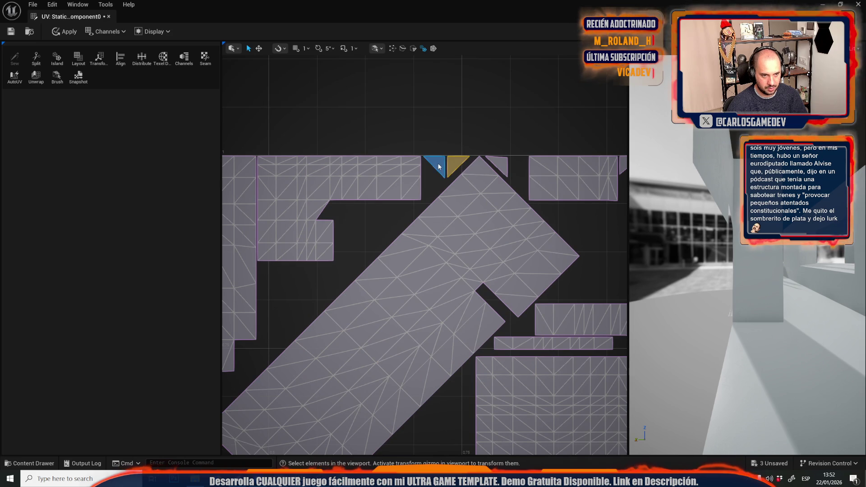
{"action": "left_click_drag", "start_coordinate": [745, 293], "coordinate": [722, 261]}
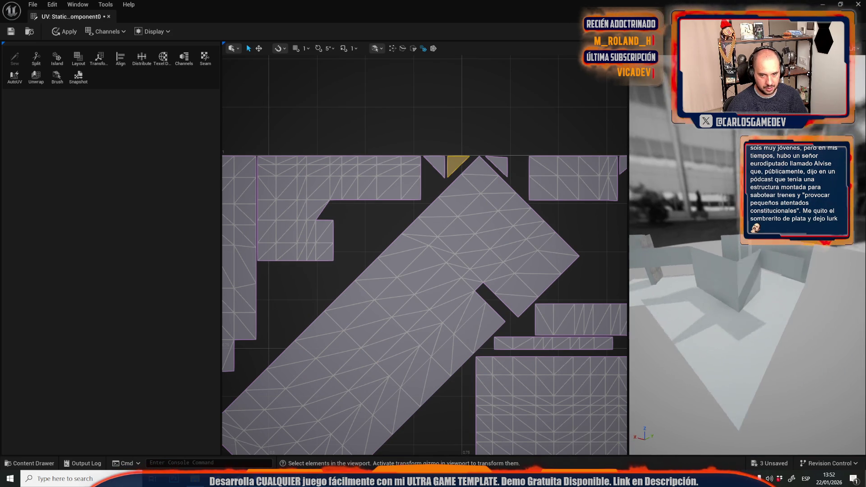
{"action": "left_click", "coordinate": [108, 17]}
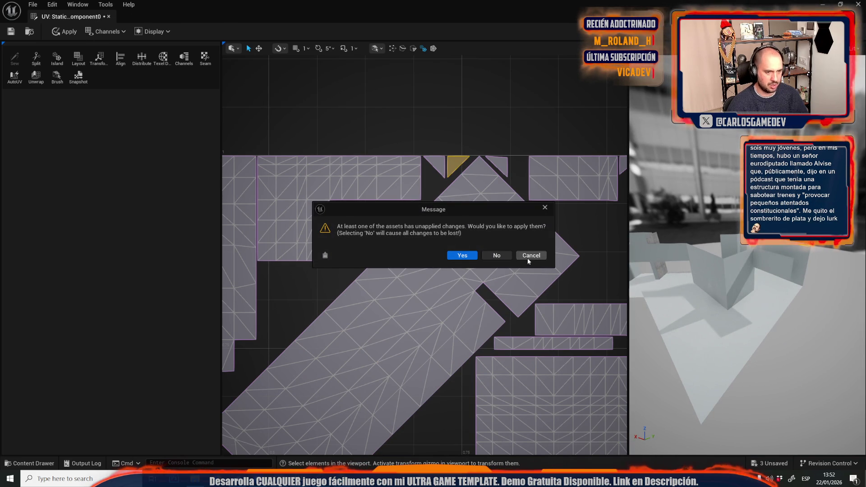
{"action": "left_click", "coordinate": [503, 254]}
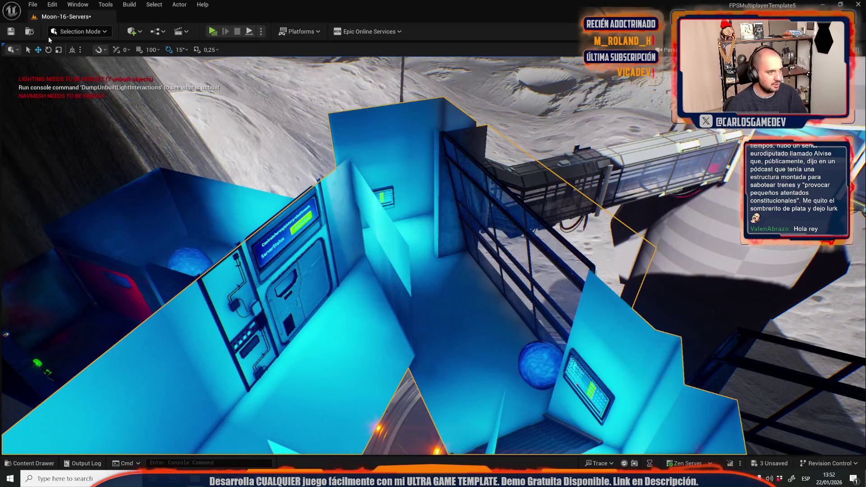
- Enter Modeling Mode and apply a Weld pass to the wall mesh's edges
{"action": "left_click", "coordinate": [78, 31]}
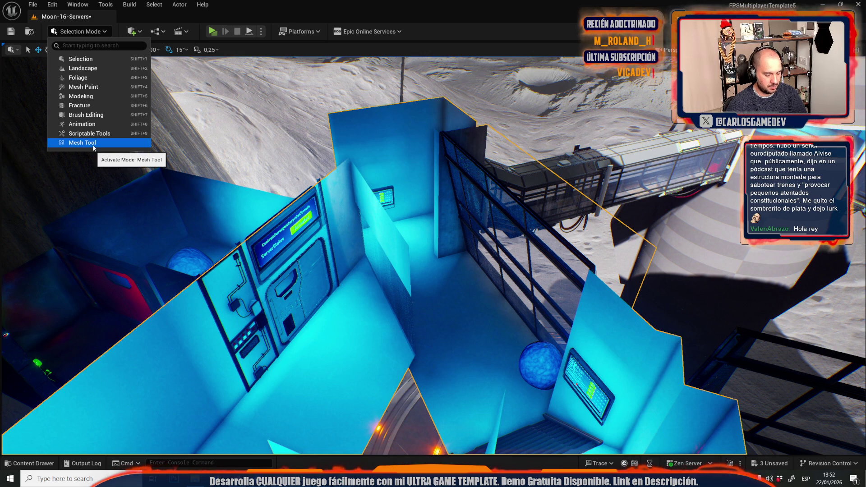
{"action": "left_click", "coordinate": [81, 96]}
{"action": "left_click", "coordinate": [18, 217]}
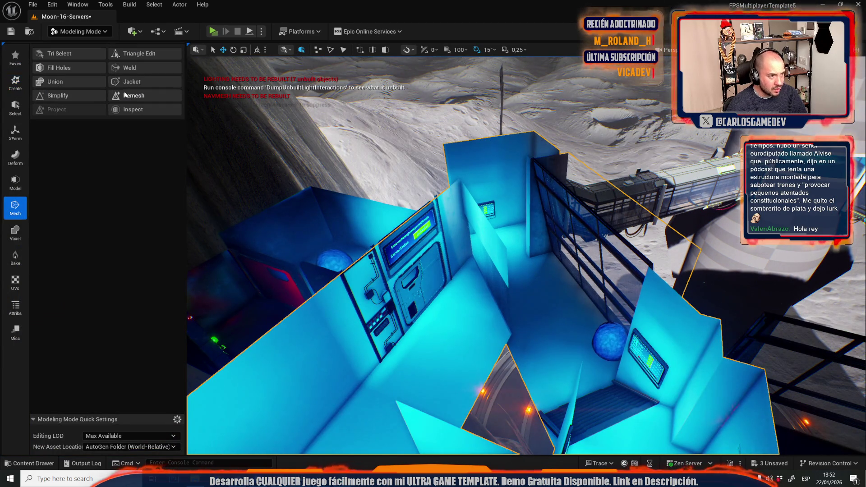
{"action": "left_click", "coordinate": [141, 67]}
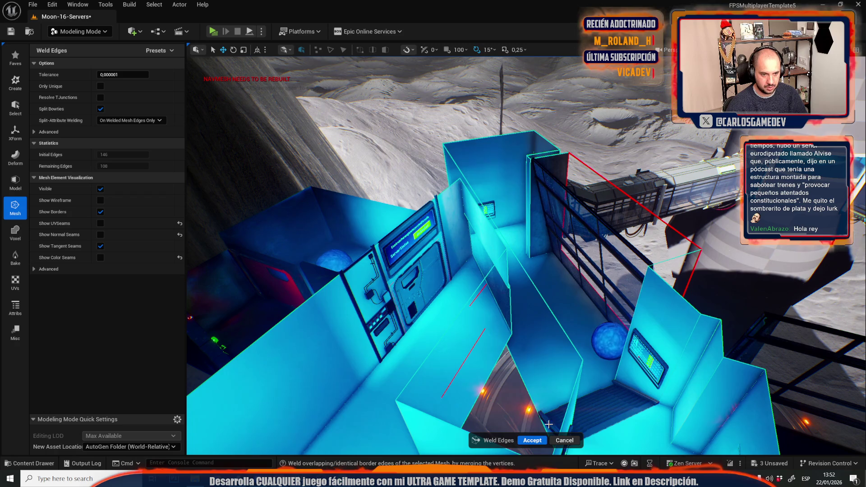
{"action": "scroll", "coordinate": [518, 379], "scroll_direction": "up", "scroll_amount": 5}
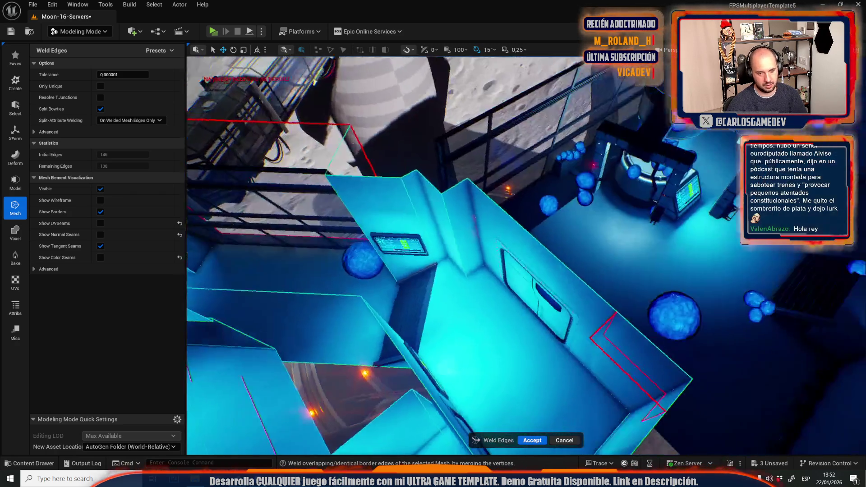
{"action": "scroll", "coordinate": [543, 391], "scroll_direction": "up", "scroll_amount": 5}
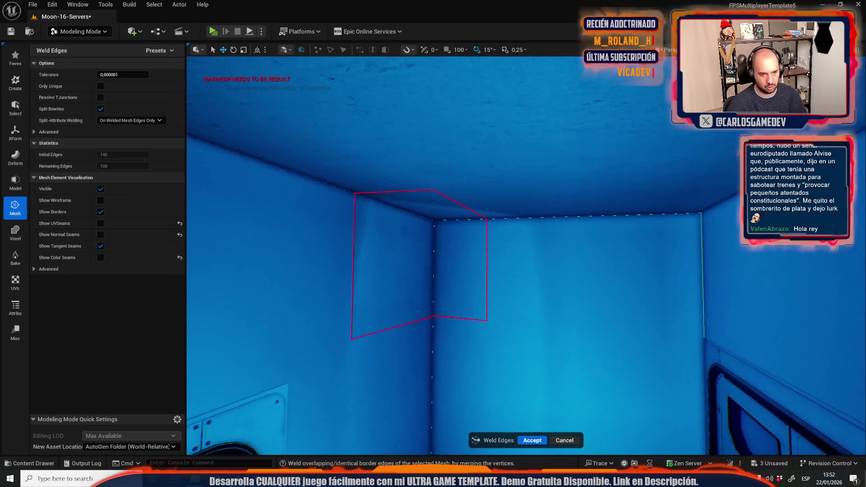
{"action": "left_click", "coordinate": [527, 441]}
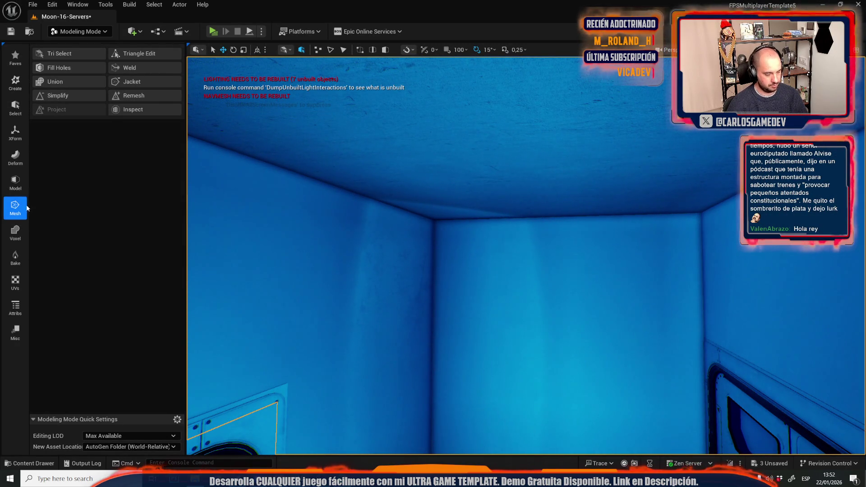
- Run Project UVs on the wall mesh and accept it
{"action": "left_click", "coordinate": [20, 292]}
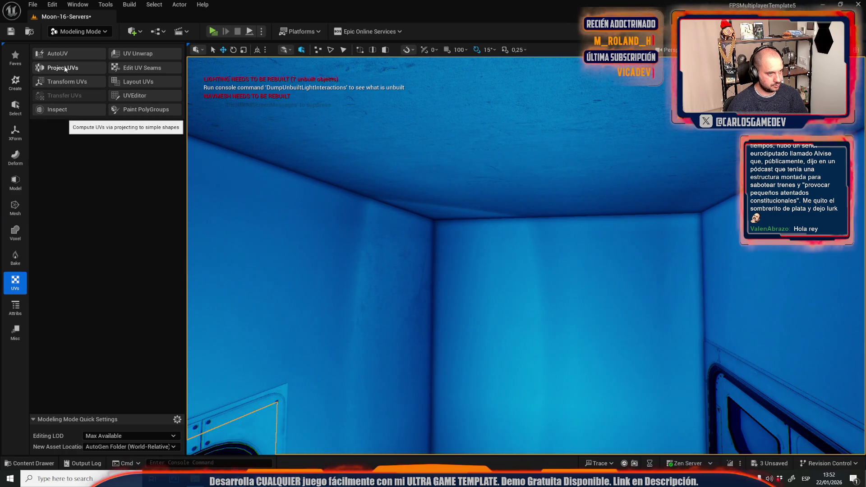
{"action": "left_click", "coordinate": [64, 66]}
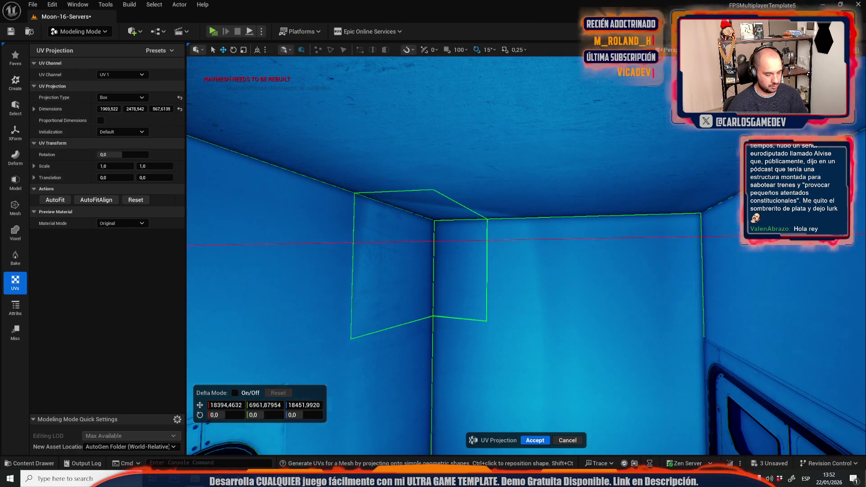
{"action": "left_click_drag", "start_coordinate": [563, 443], "coordinate": [593, 443]}
{"action": "left_click", "coordinate": [573, 440]}
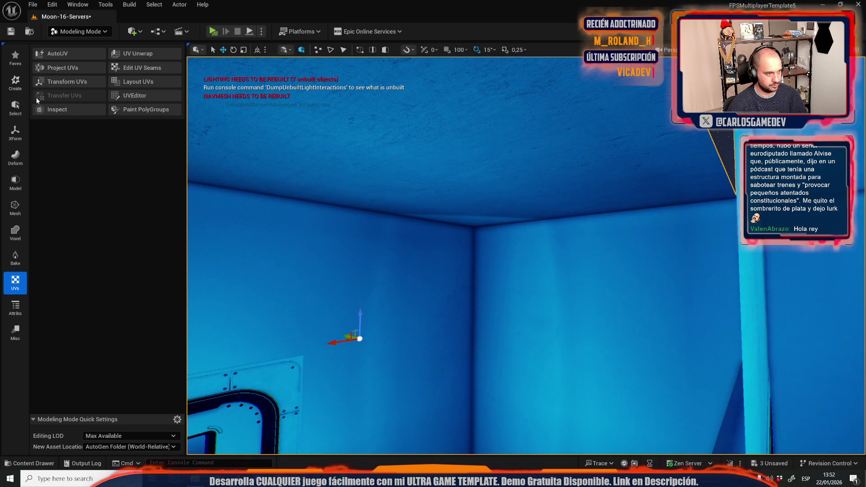
- Weld the wall mesh's edges again with Tolerance 1,0 and accept
{"action": "left_click", "coordinate": [15, 206]}
{"action": "left_click", "coordinate": [57, 95]}
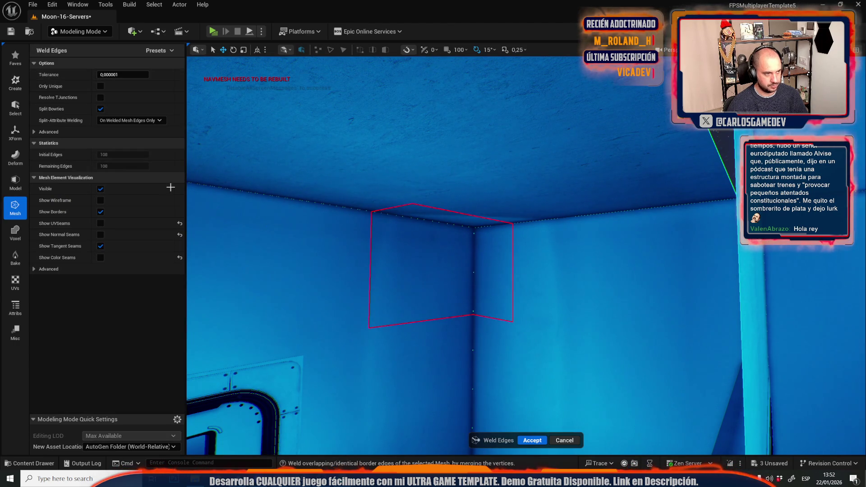
{"action": "left_click", "coordinate": [122, 74]}
{"action": "type", "text": "1"}
{"action": "key", "text": "Return"}
{"action": "left_click_drag", "start_coordinate": [491, 143], "coordinate": [451, 143]}
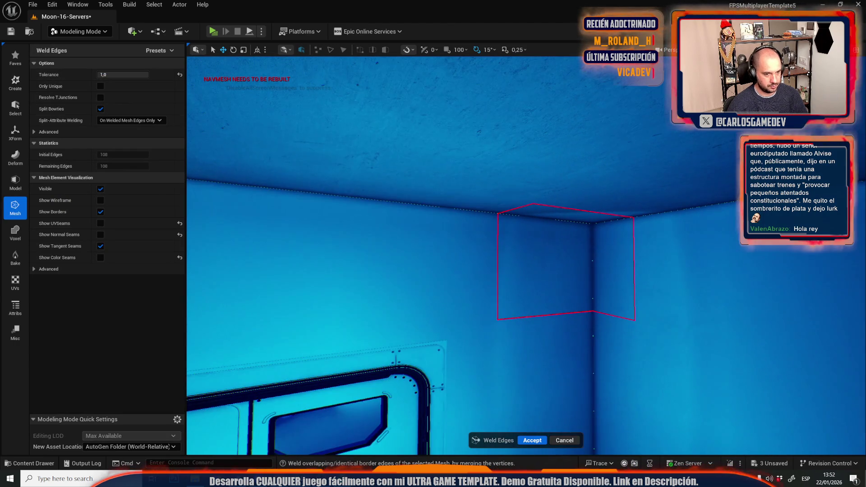
{"action": "mouse_move", "coordinate": [475, 355]}
{"action": "left_mouse_down"}
{"action": "mouse_move", "coordinate": [410, 298]}
{"action": "mouse_move", "coordinate": [488, 463]}
{"action": "left_mouse_up"}
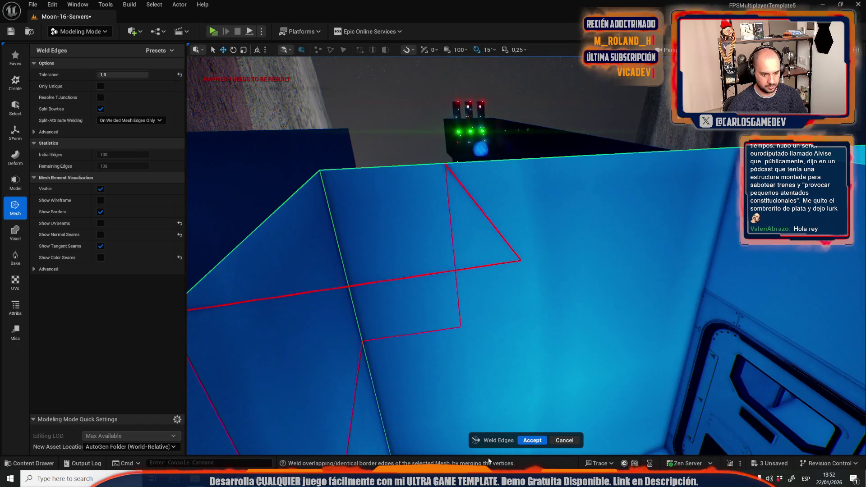
{"action": "left_click", "coordinate": [535, 439]}
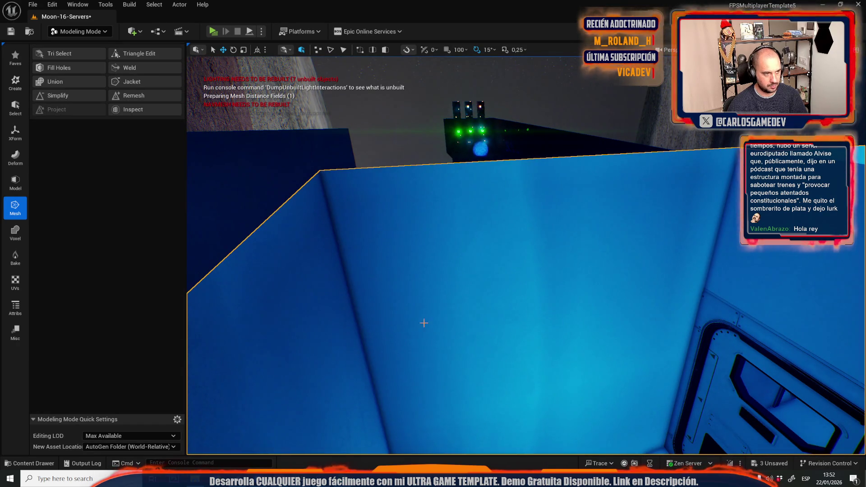
{"action": "scroll", "coordinate": [425, 325], "scroll_direction": "up", "scroll_amount": 5}
{"action": "left_click", "coordinate": [90, 31]}
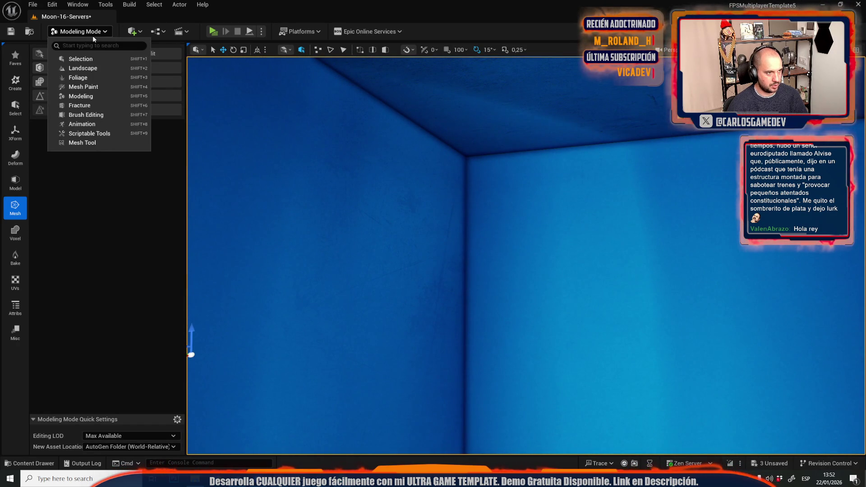
- In Mesh Tool mode, select the connected wall region and frame it with F
{"action": "left_click", "coordinate": [88, 141]}
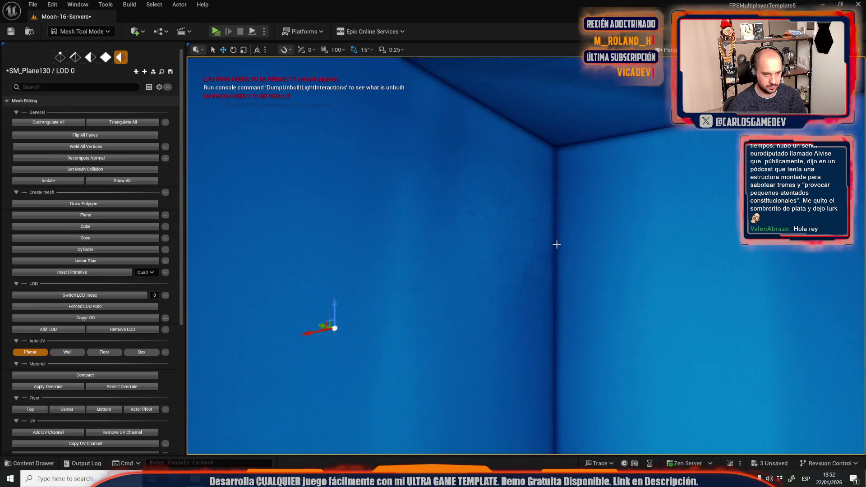
{"action": "double_click", "coordinate": [502, 279]}
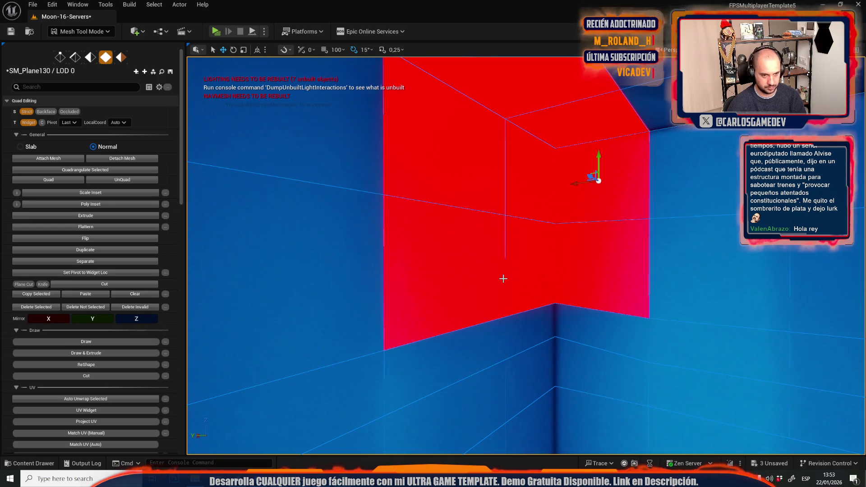
{"action": "mouse_move", "coordinate": [505, 330]}
{"action": "left_mouse_down"}
{"action": "mouse_move", "coordinate": [487, 352]}
{"action": "mouse_move", "coordinate": [501, 329]}
{"action": "mouse_move", "coordinate": [478, 343]}
{"action": "left_mouse_up"}
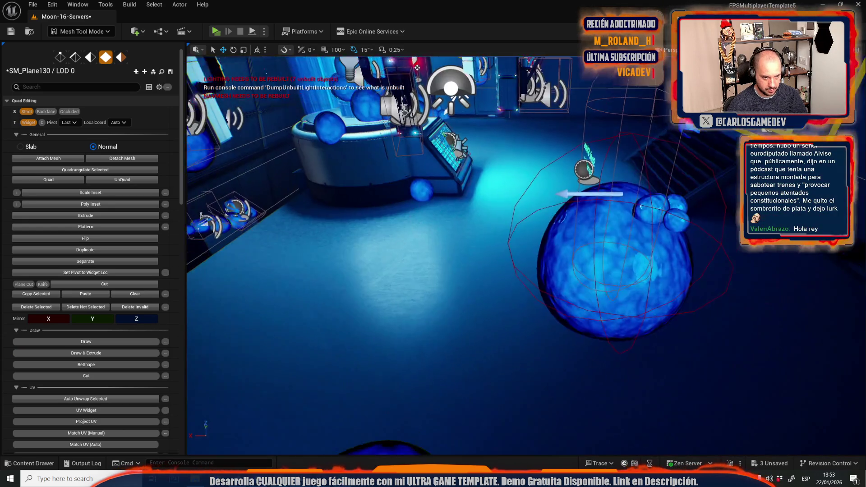
{"action": "key", "text": "f"}
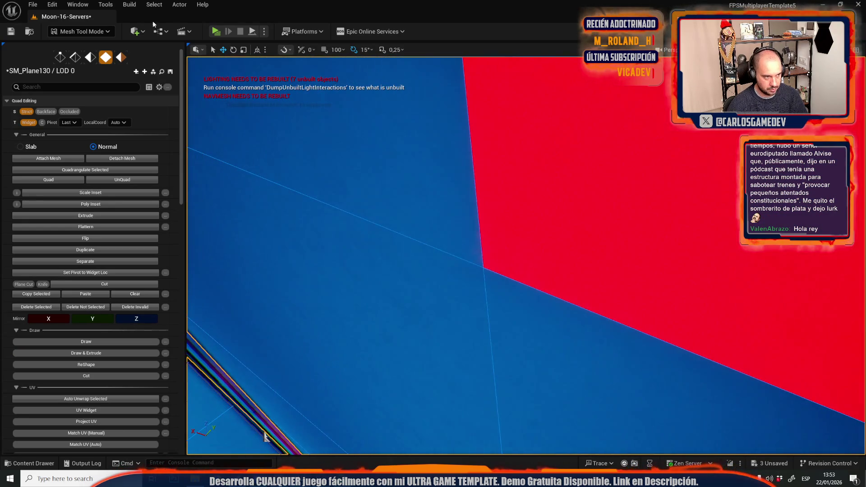
- Check the Weld All Vertices threshold in whole-mesh editing, then return to Selection Mode
{"action": "left_click", "coordinate": [121, 57]}
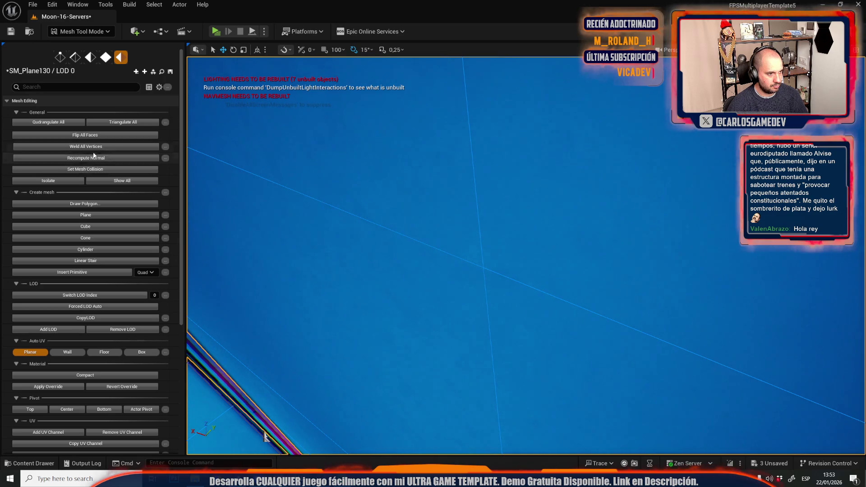
{"action": "left_click", "coordinate": [165, 146]}
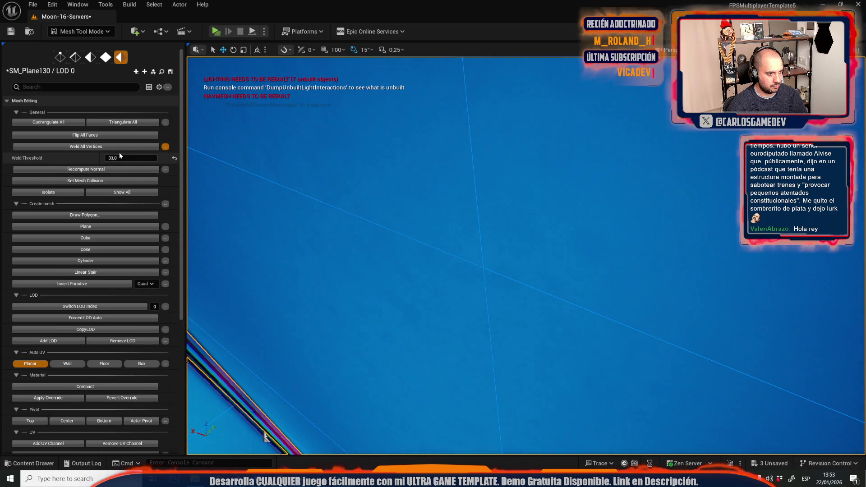
{"action": "key", "text": "4"}
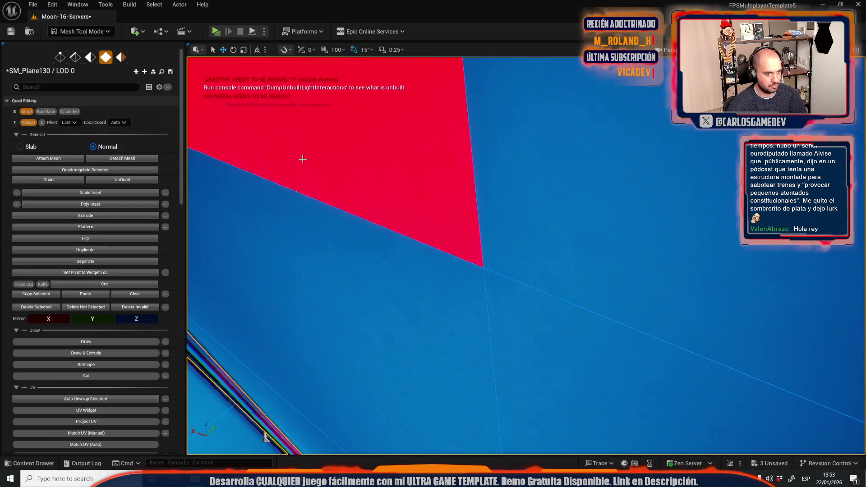
{"action": "scroll", "coordinate": [303, 159], "scroll_direction": "down", "scroll_amount": 10}
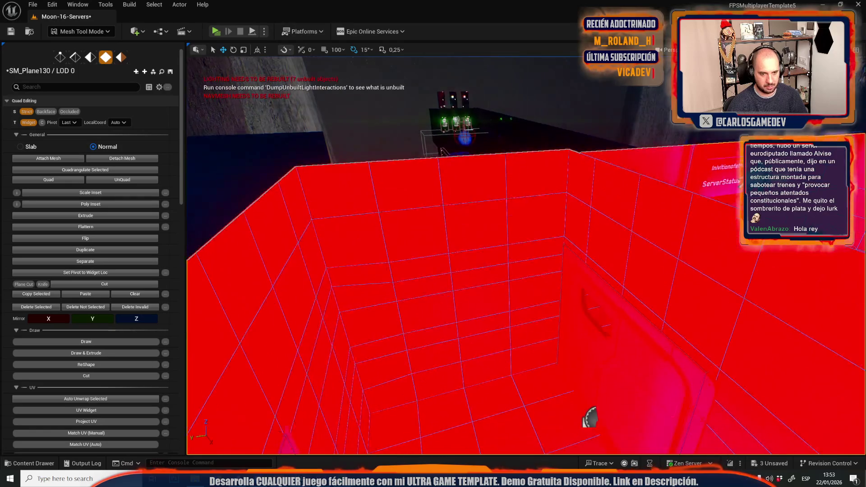
{"action": "left_click", "coordinate": [81, 31]}
{"action": "left_click", "coordinate": [81, 58]}
{"action": "left_click", "coordinate": [84, 31]}
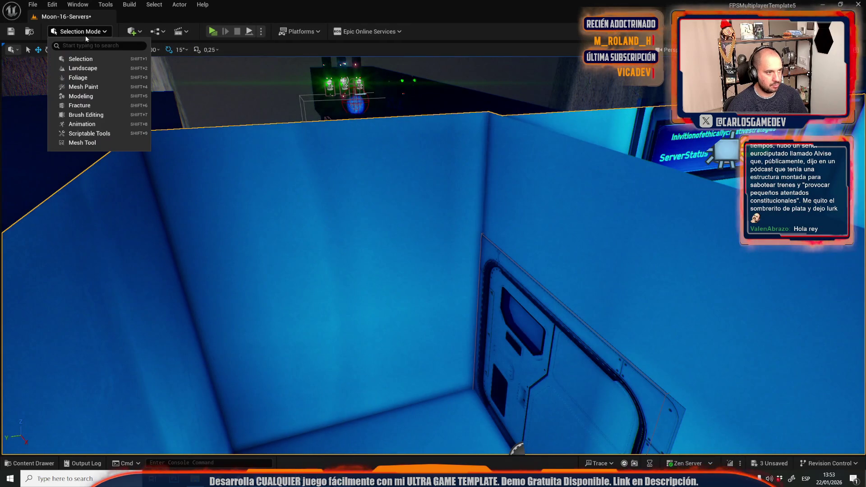
- In Modeling Mode, weld the wall mesh's border edges with the default settings
{"action": "left_click", "coordinate": [80, 96]}
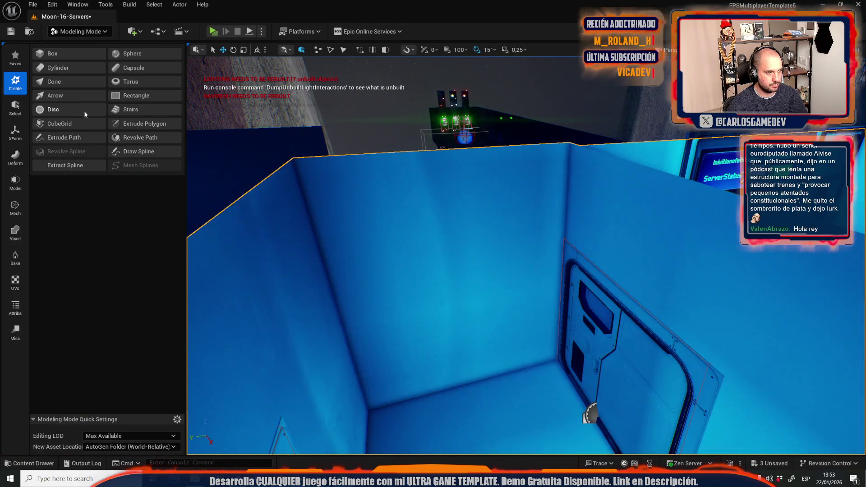
{"action": "left_click", "coordinate": [19, 212]}
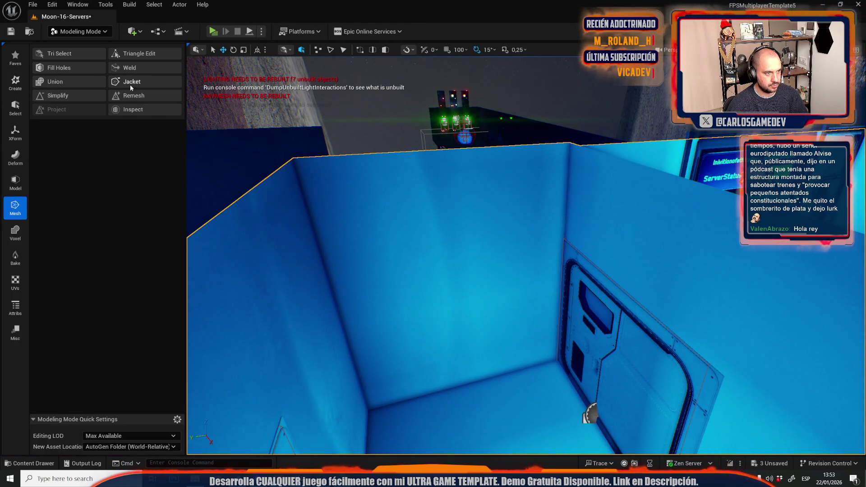
{"action": "left_click", "coordinate": [137, 69]}
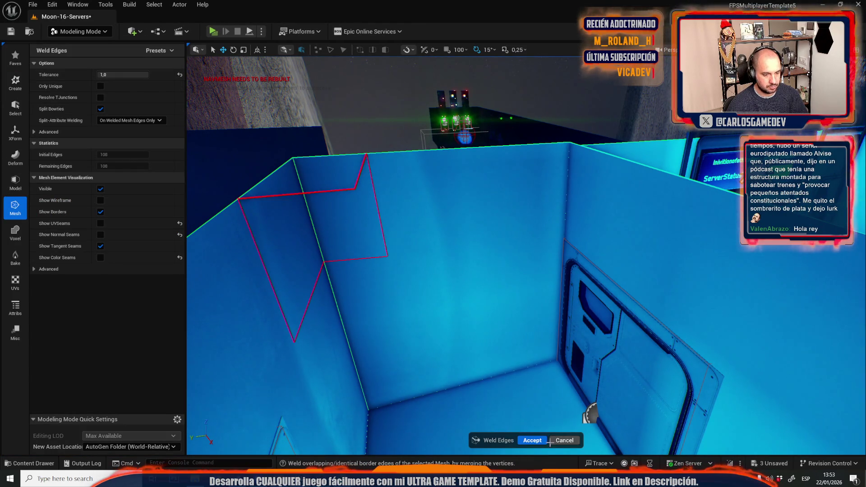
{"action": "left_click", "coordinate": [532, 441]}
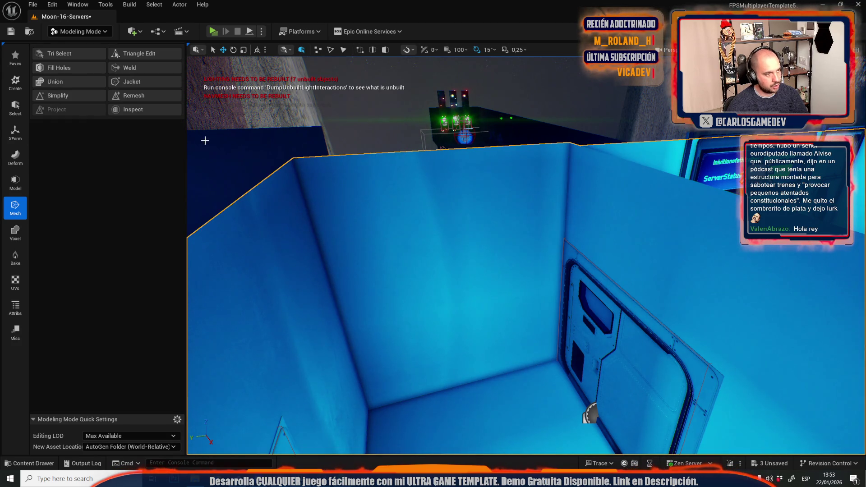
- Weld the edges again at tolerance 22, then go back to Selection Mode
{"action": "left_click", "coordinate": [131, 70]}
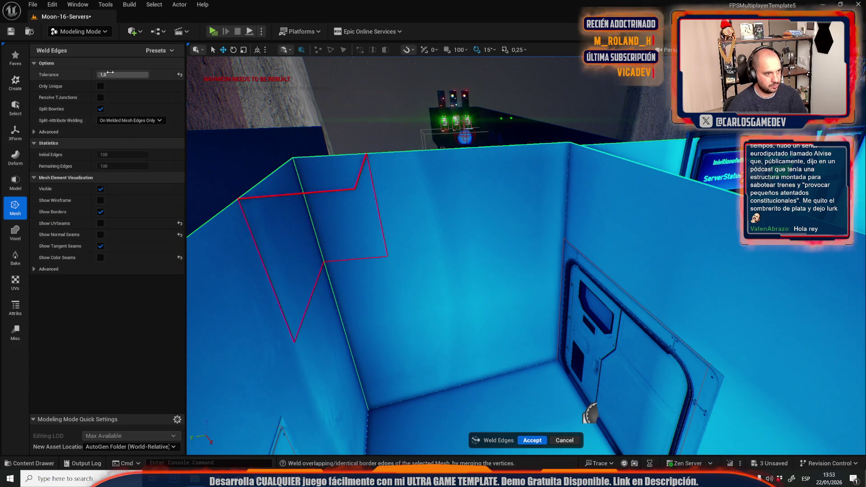
{"action": "type", "text": "22"}
{"action": "key", "text": "Return"}
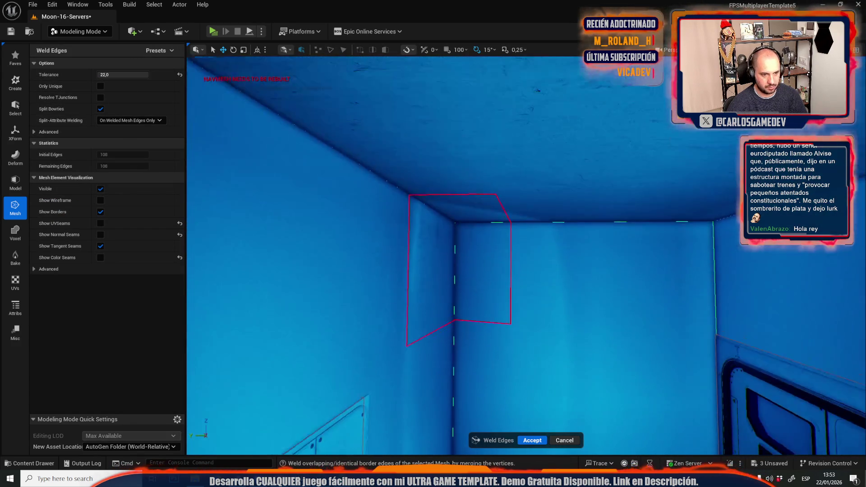
{"action": "left_click_drag", "start_coordinate": [487, 343], "coordinate": [493, 332]}
{"action": "left_click", "coordinate": [539, 441]}
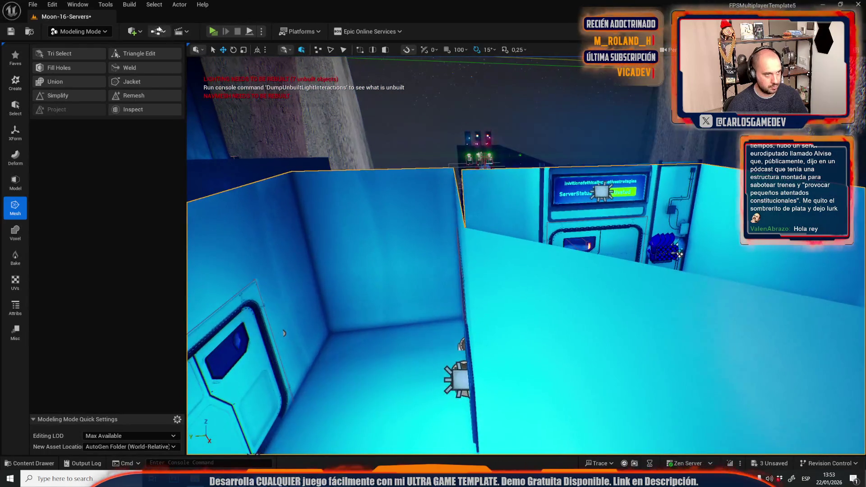
{"action": "left_click", "coordinate": [78, 31]}
{"action": "left_click", "coordinate": [77, 59]}
{"action": "left_click", "coordinate": [179, 5]}
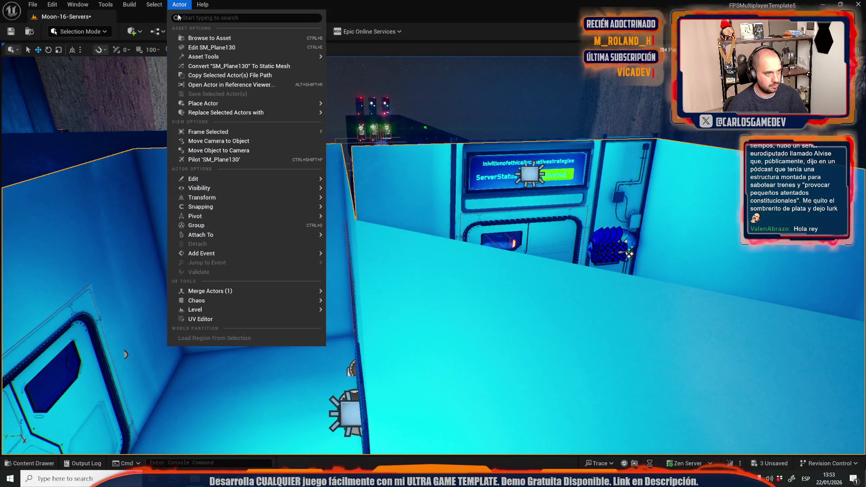
{"action": "left_click", "coordinate": [196, 318]}
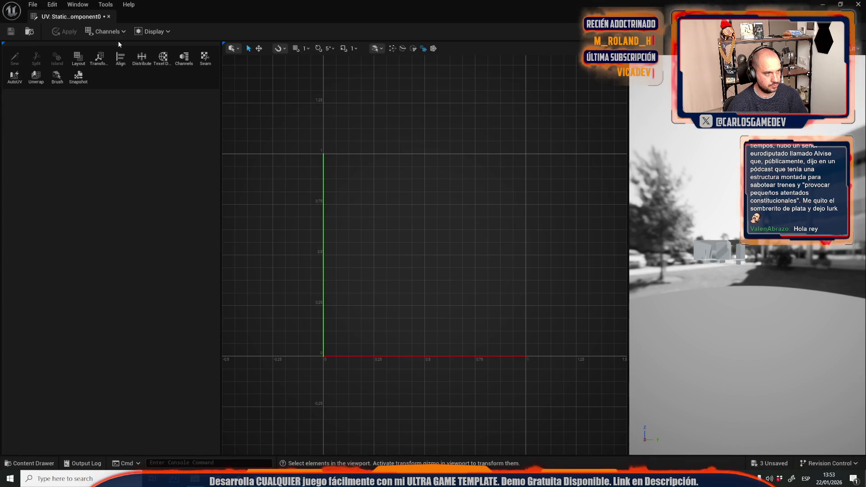
{"action": "left_click", "coordinate": [108, 29]}
{"action": "mouse_move", "coordinate": [133, 48]}
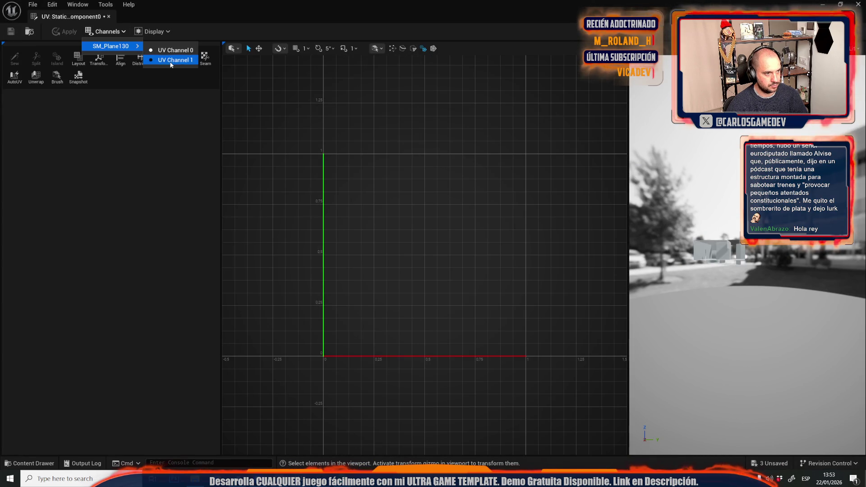
{"action": "left_click", "coordinate": [171, 61]}
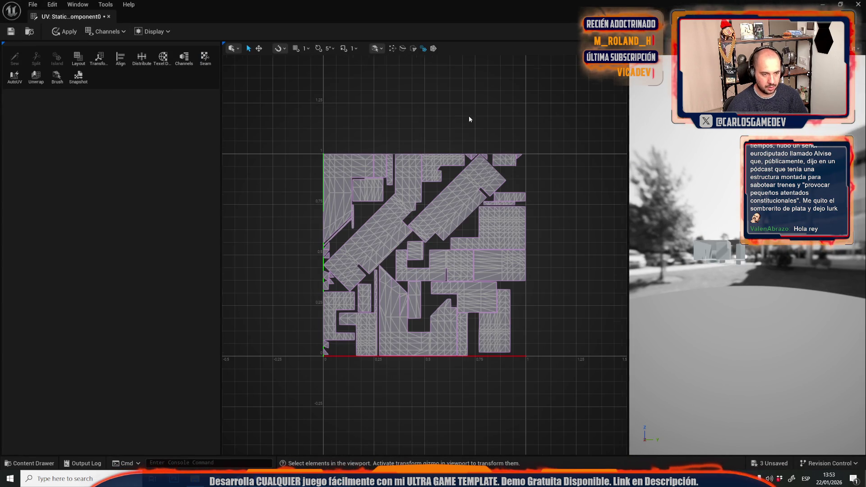
{"action": "scroll", "coordinate": [457, 117], "scroll_direction": "up", "scroll_amount": 5}
{"action": "scroll", "coordinate": [464, 225], "scroll_direction": "down", "scroll_amount": 3}
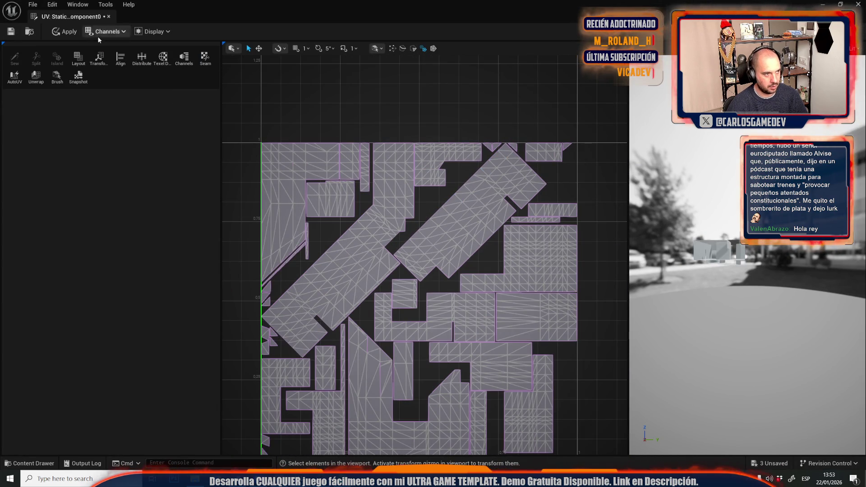
{"action": "middle_click", "coordinate": [77, 21]}
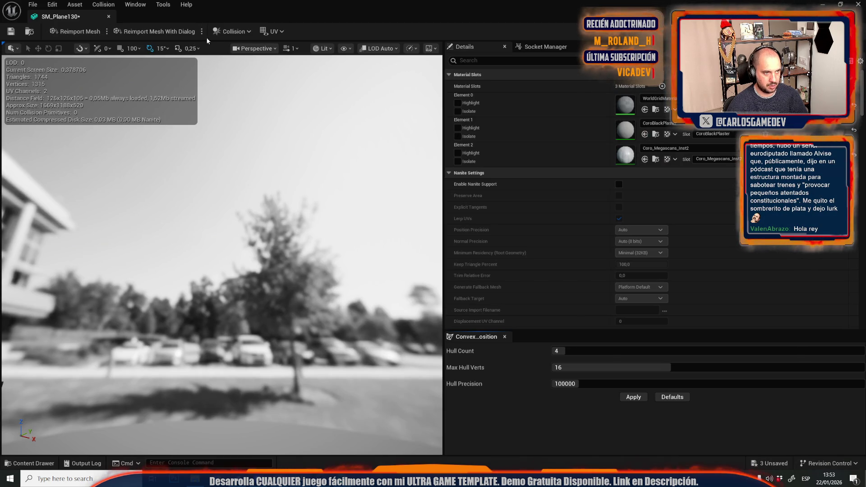
- Preview UV channel 1 on the SM_Plane130 mesh and rotate the view to inspect it
{"action": "left_click", "coordinate": [273, 31]}
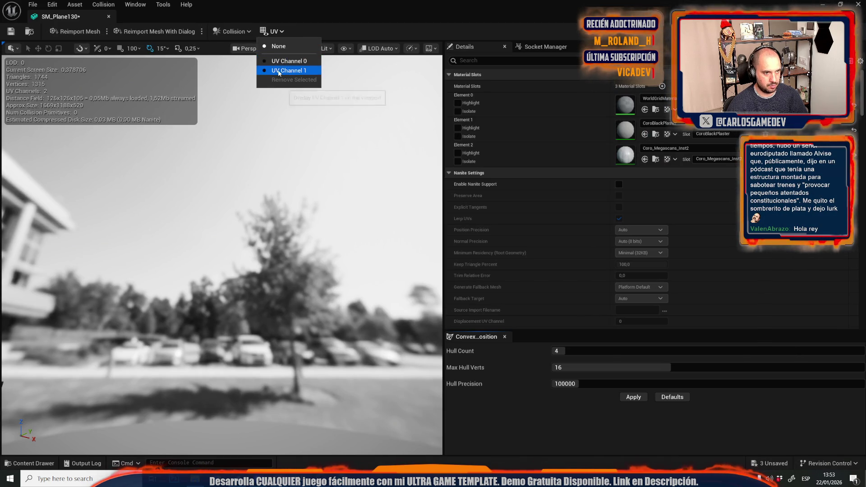
{"action": "left_click", "coordinate": [279, 72]}
{"action": "left_click_drag", "start_coordinate": [246, 125], "coordinate": [237, 126]}
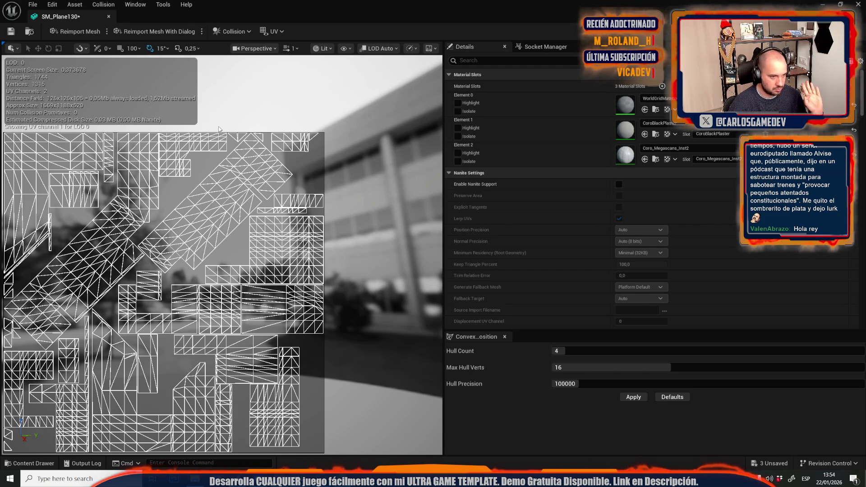
- Save SM_Plane130, close the mesh editor, and bring back the level viewport's editor icons with G
{"action": "left_click", "coordinate": [10, 31]}
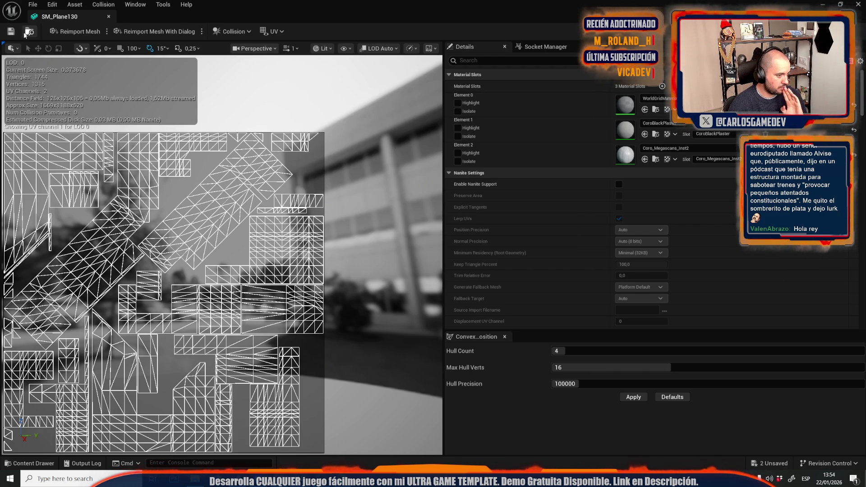
{"action": "left_click", "coordinate": [109, 17]}
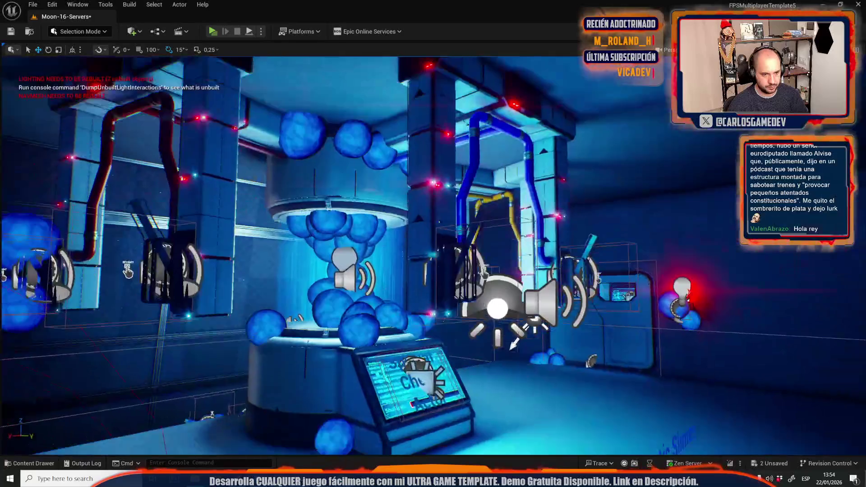
{"action": "key", "text": "g"}
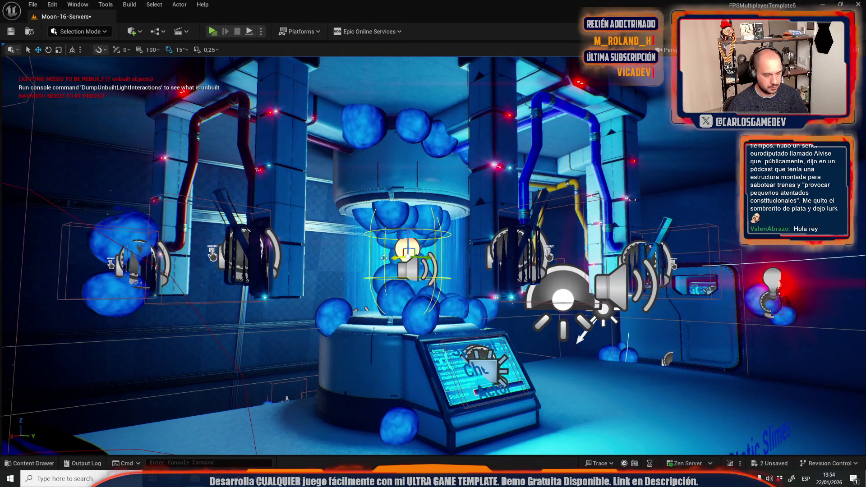
{"action": "left_click", "coordinate": [155, 31]}
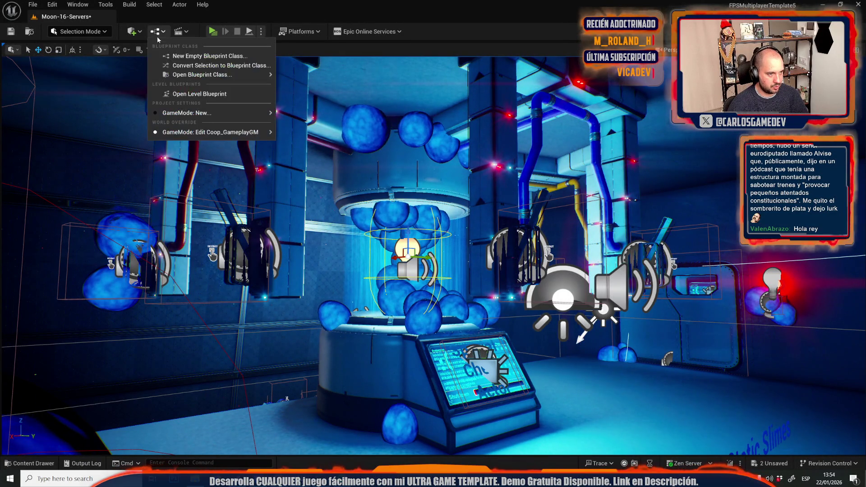
- Open the Moon-16-Servers Level Blueprint and bring up the add-node list on empty EventGraph space
{"action": "left_click", "coordinate": [187, 94]}
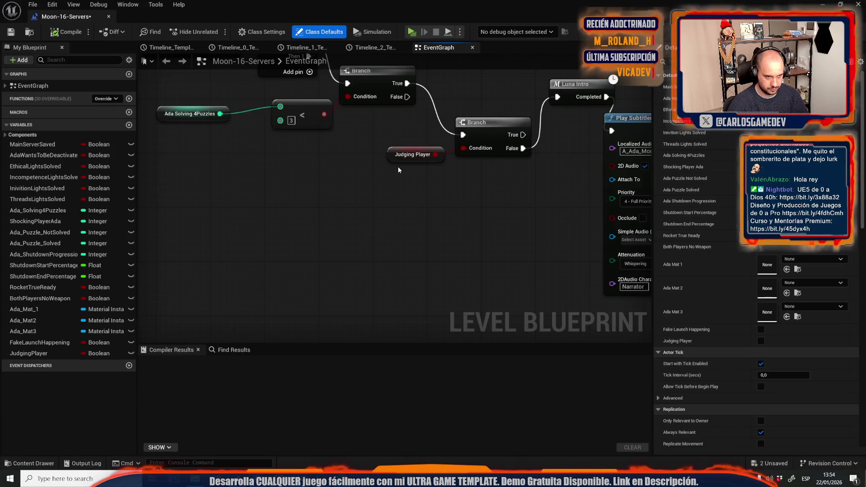
{"action": "scroll", "coordinate": [398, 170], "scroll_direction": "down", "scroll_amount": 3}
{"action": "mouse_move", "coordinate": [356, 134]}
{"action": "left_mouse_down"}
{"action": "mouse_move", "coordinate": [387, 155]}
{"action": "mouse_move", "coordinate": [427, 258]}
{"action": "left_mouse_up"}
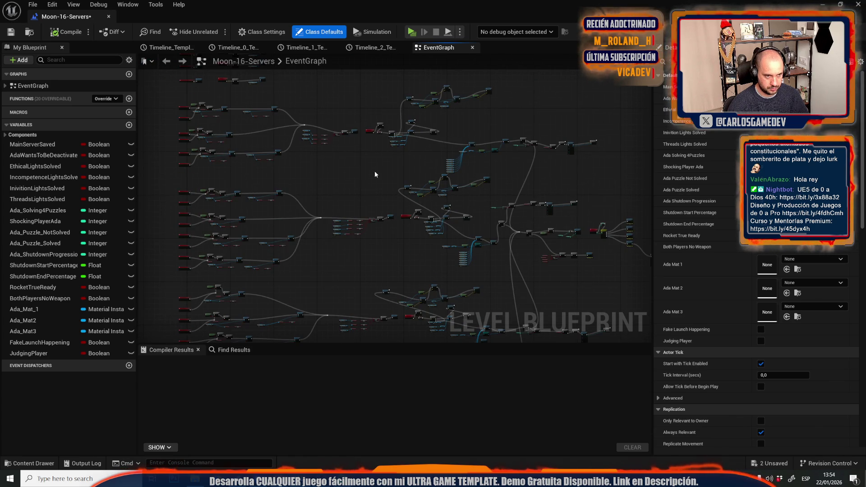
{"action": "scroll", "coordinate": [396, 283], "scroll_direction": "up", "scroll_amount": 5}
{"action": "scroll", "coordinate": [287, 277], "scroll_direction": "up", "scroll_amount": 4}
{"action": "left_click_drag", "start_coordinate": [575, 197], "coordinate": [425, 148]}
{"action": "right_click", "coordinate": [442, 220]}
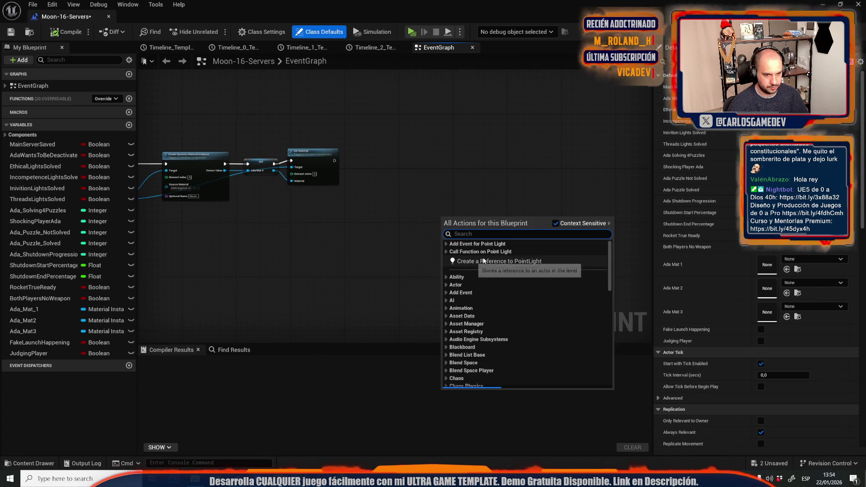
- Add a PointLight reference and connect it to a new Set Intensity (PointLightComponent) node
{"action": "key", "text": "Escape"}
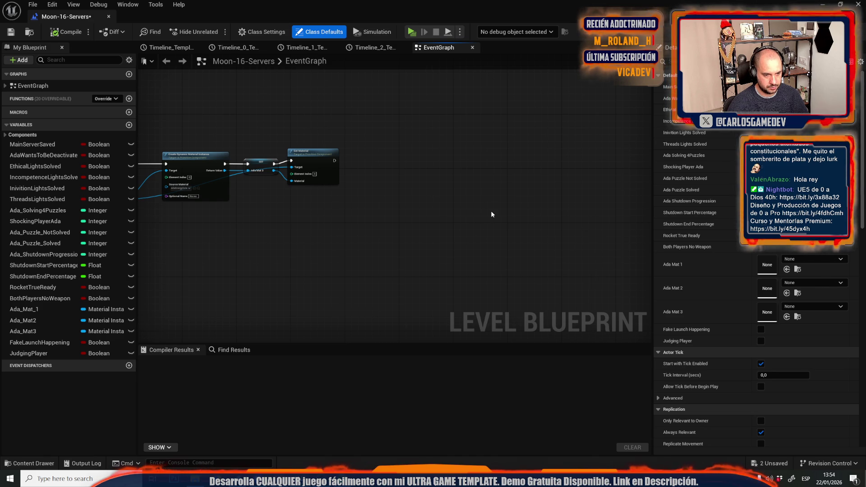
{"action": "scroll", "coordinate": [487, 212], "scroll_direction": "up", "scroll_amount": 3}
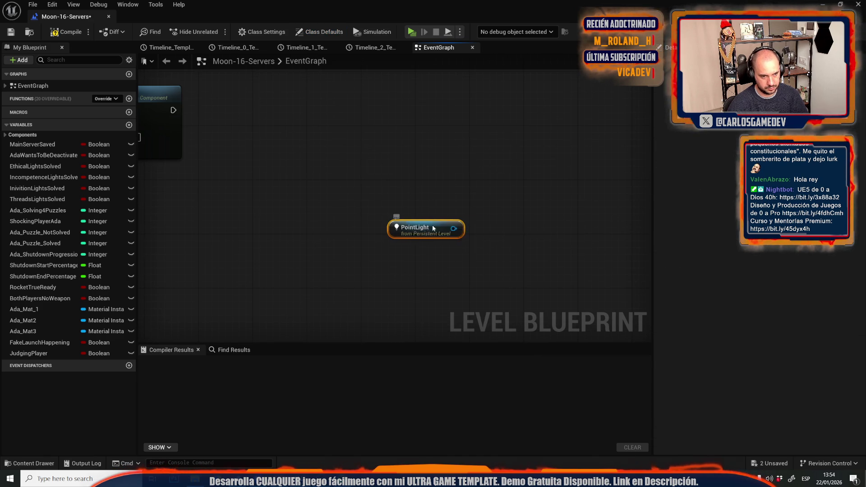
{"action": "left_click_drag", "start_coordinate": [409, 228], "coordinate": [514, 213]}
{"action": "scroll", "coordinate": [348, 205], "scroll_direction": "down", "scroll_amount": 5}
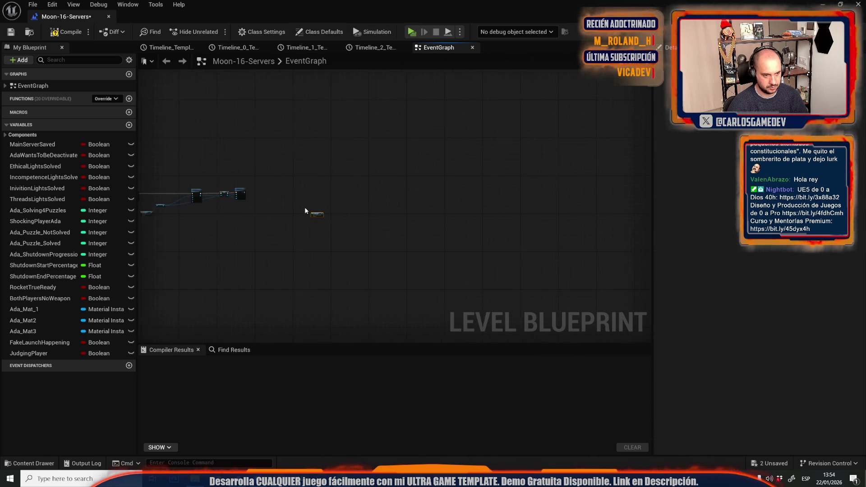
{"action": "scroll", "coordinate": [305, 210], "scroll_direction": "up", "scroll_amount": 5}
{"action": "left_click_drag", "start_coordinate": [370, 235], "coordinate": [418, 199]}
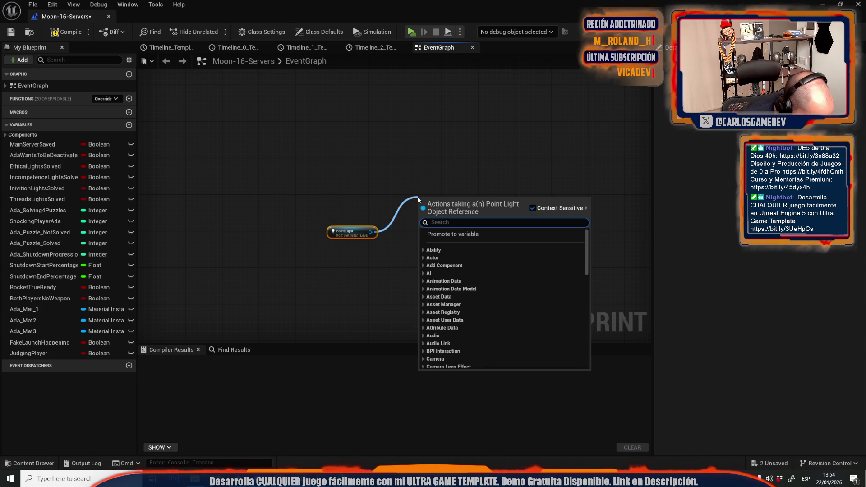
{"action": "type", "text": "set intens"}
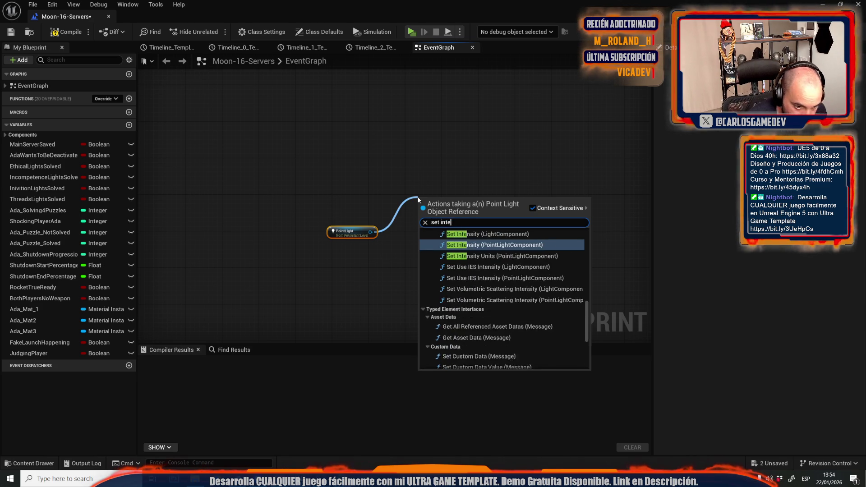
{"action": "key", "text": "Return"}
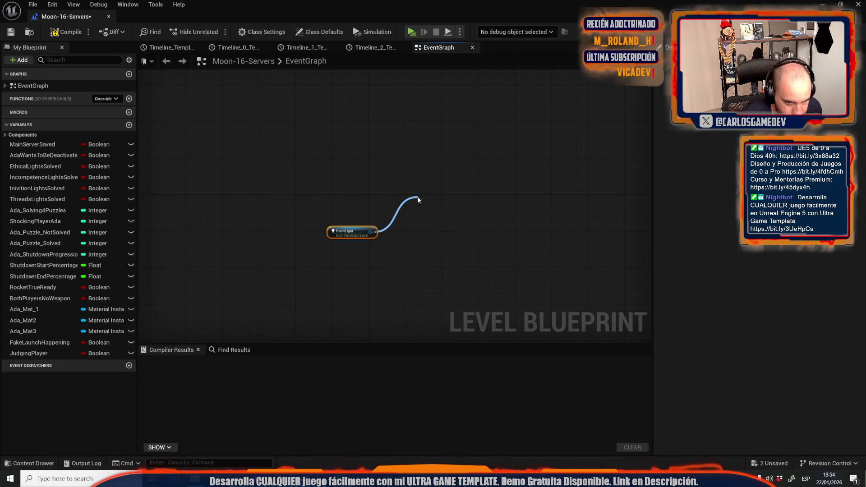
- Promote the New Intensity input to a float variable named FinalAdaIntensity
{"action": "left_click_drag", "start_coordinate": [420, 229], "coordinate": [383, 252]}
{"action": "key", "text": "Escape"}
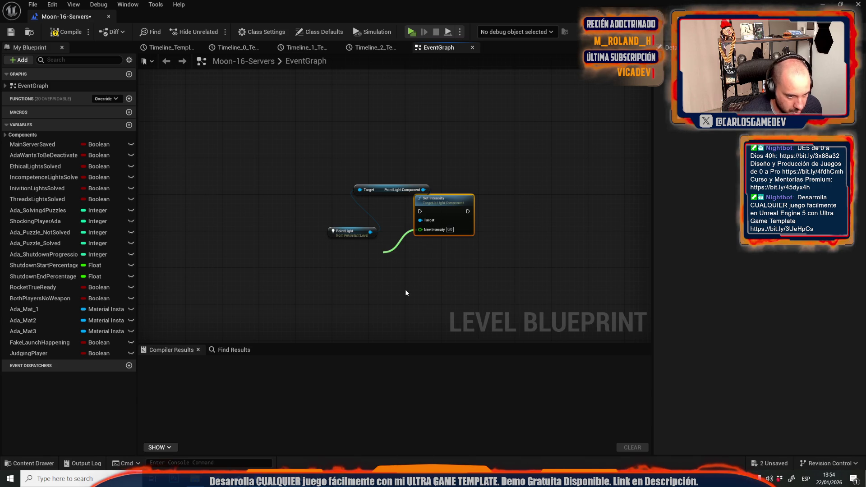
{"action": "key", "text": "Return"}
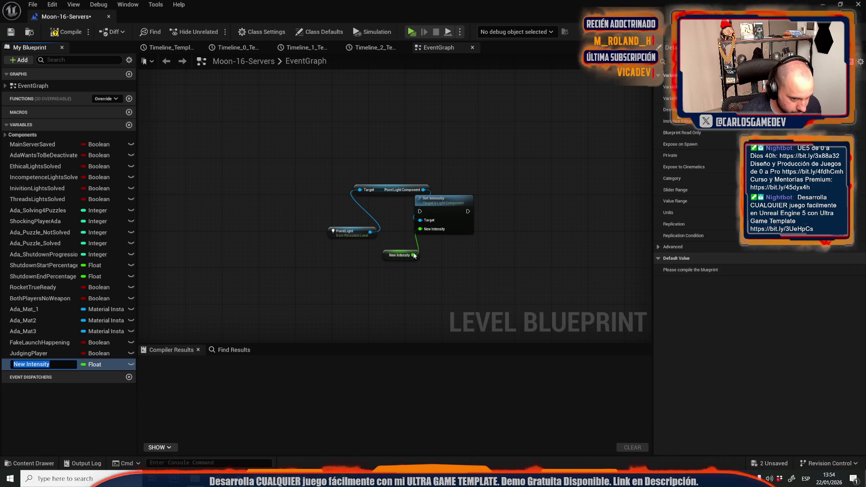
{"action": "type", "text": "lAdaIntensity"}
{"action": "key", "text": "Return"}
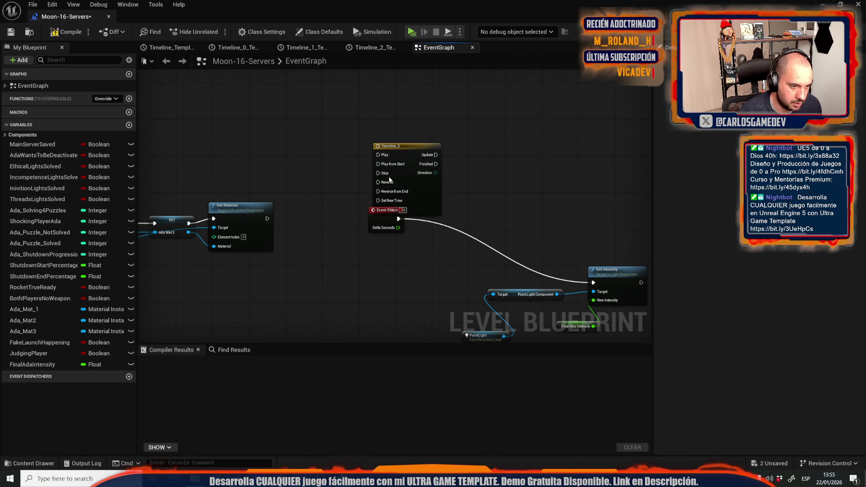
- Wire Set Material's exec output to Timeline_3's Play from Start and open Timeline_3's editor
{"action": "mouse_move", "coordinate": [347, 182]}
{"action": "left_mouse_down"}
{"action": "mouse_move", "coordinate": [276, 222]}
{"action": "mouse_move", "coordinate": [267, 219]}
{"action": "left_mouse_up"}
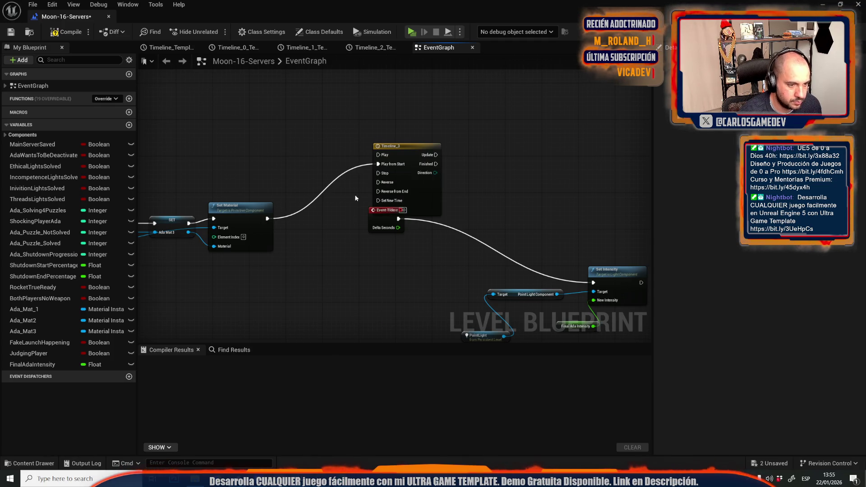
{"action": "double_click", "coordinate": [405, 160]}
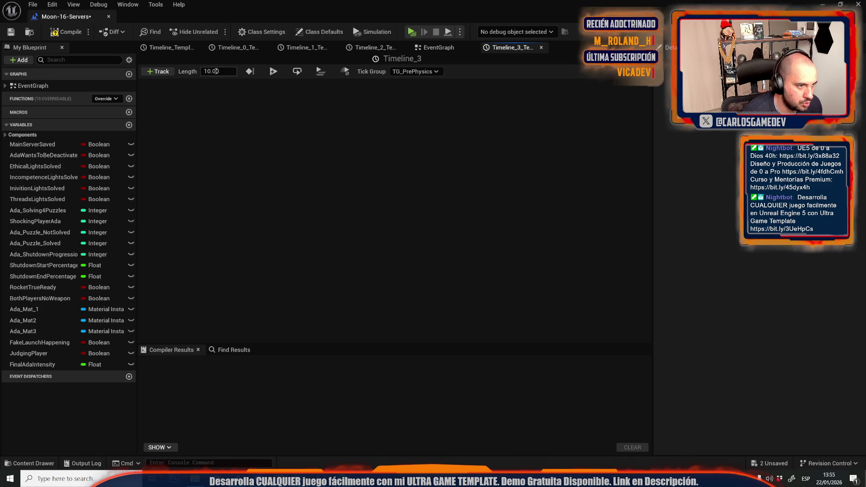
- Add float track NewTrack_0 to Timeline_3 and place its first curve keys
{"action": "left_click", "coordinate": [164, 74]}
{"action": "left_click", "coordinate": [164, 82]}
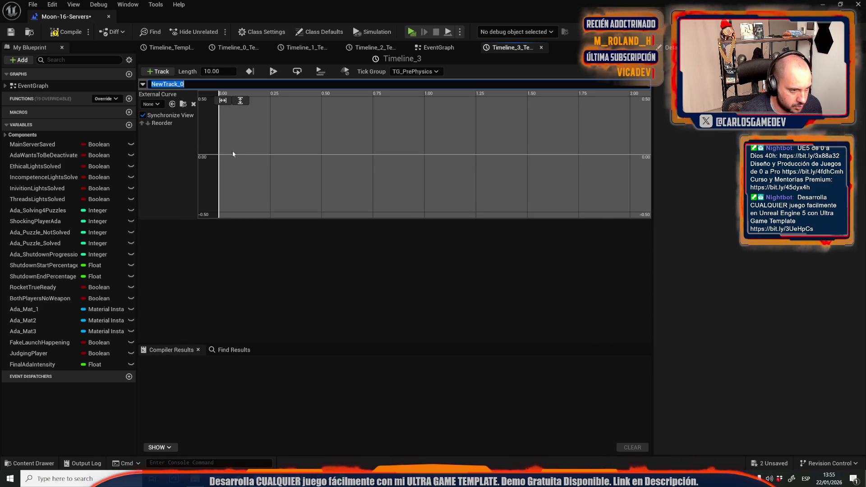
{"action": "left_click", "coordinate": [236, 163]}
{"action": "right_click", "coordinate": [225, 155]}
{"action": "left_click", "coordinate": [250, 173]}
{"action": "right_click", "coordinate": [256, 156]}
{"action": "left_click", "coordinate": [277, 171]}
{"action": "right_click", "coordinate": [296, 156]}
{"action": "left_click", "coordinate": [311, 172]}
{"action": "right_click", "coordinate": [350, 153]}
{"action": "left_click", "coordinate": [363, 169]}
- Add several more keys across the middle of the NewTrack_0 curve
{"action": "right_click", "coordinate": [382, 150]}
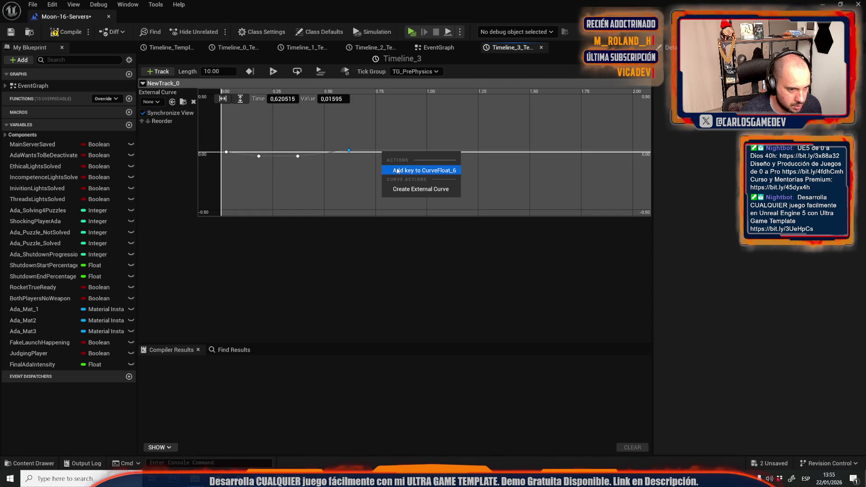
{"action": "left_click", "coordinate": [393, 170]}
{"action": "right_click", "coordinate": [414, 151]}
{"action": "left_click", "coordinate": [424, 170]}
{"action": "left_click", "coordinate": [444, 150], "text": "shift"}
{"action": "right_click", "coordinate": [471, 152]}
{"action": "left_click", "coordinate": [492, 170]}
{"action": "right_click", "coordinate": [500, 156]}
{"action": "left_click", "coordinate": [519, 176]}
{"action": "right_click", "coordinate": [528, 155]}
{"action": "left_click", "coordinate": [548, 173]}
- Add keys toward the right end of the curve, then undo the last one
{"action": "right_click", "coordinate": [555, 162]}
{"action": "left_click", "coordinate": [559, 151]}
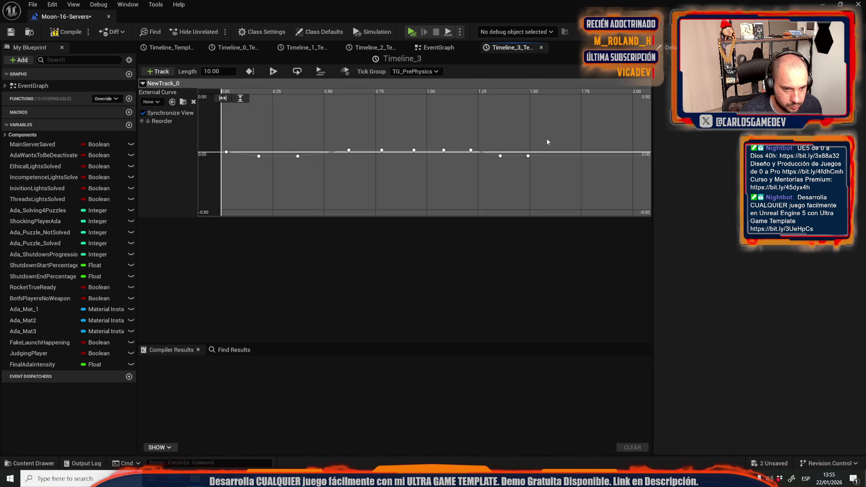
{"action": "right_click", "coordinate": [558, 161]}
{"action": "left_click", "coordinate": [568, 181]}
{"action": "right_click", "coordinate": [587, 159]}
{"action": "left_click", "coordinate": [597, 177]}
{"action": "right_click", "coordinate": [616, 165]}
{"action": "left_click", "coordinate": [583, 134]}
{"action": "scroll", "coordinate": [510, 138], "scroll_direction": "down", "scroll_amount": 4}
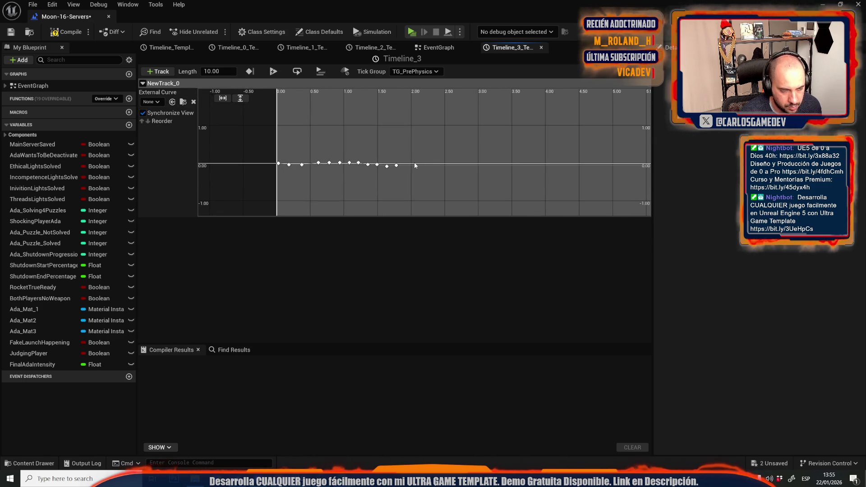
{"action": "key", "text": "ctrl+z"}
- Add a dense run of curve keys up to about 4 seconds
{"action": "right_click", "coordinate": [398, 165]}
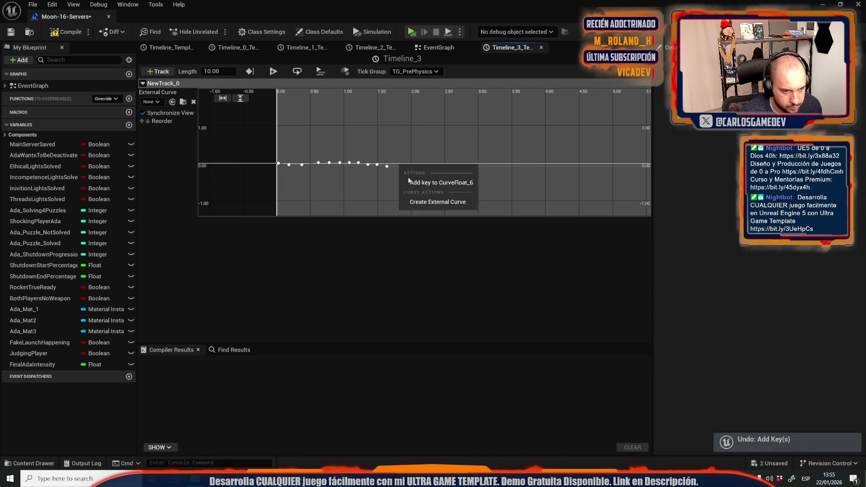
{"action": "left_click", "coordinate": [420, 180]}
{"action": "right_click", "coordinate": [413, 165]}
{"action": "left_click", "coordinate": [430, 183]}
{"action": "right_click", "coordinate": [430, 167]}
{"action": "left_click", "coordinate": [448, 183]}
{"action": "right_click", "coordinate": [451, 166]}
{"action": "left_click", "coordinate": [467, 183]}
{"action": "right_click", "coordinate": [467, 168]}
{"action": "left_click", "coordinate": [482, 183]}
{"action": "right_click", "coordinate": [483, 169]}
{"action": "left_click", "coordinate": [500, 184]}
{"action": "right_click", "coordinate": [505, 169]}
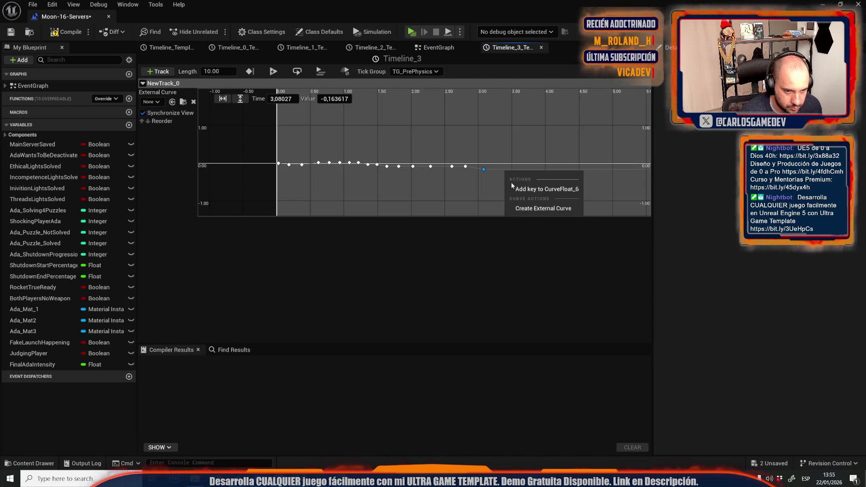
{"action": "left_click", "coordinate": [511, 184]}
{"action": "right_click", "coordinate": [513, 169]}
{"action": "left_click", "coordinate": [524, 185]}
{"action": "right_click", "coordinate": [545, 169]}
{"action": "left_click", "coordinate": [560, 184]}
- Key the curve at later times, around 4.67 and 5.33 seconds and just beyond
{"action": "left_click_drag", "start_coordinate": [581, 179], "coordinate": [506, 173]}
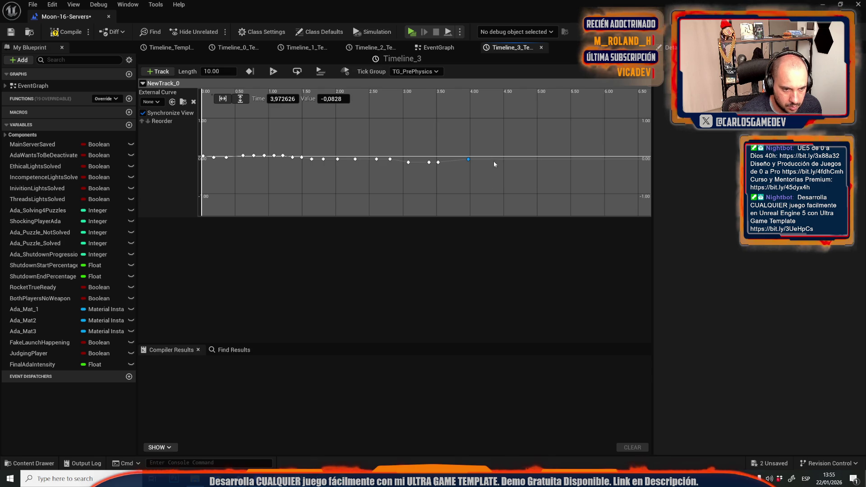
{"action": "right_click", "coordinate": [495, 157]}
{"action": "left_click", "coordinate": [494, 138]}
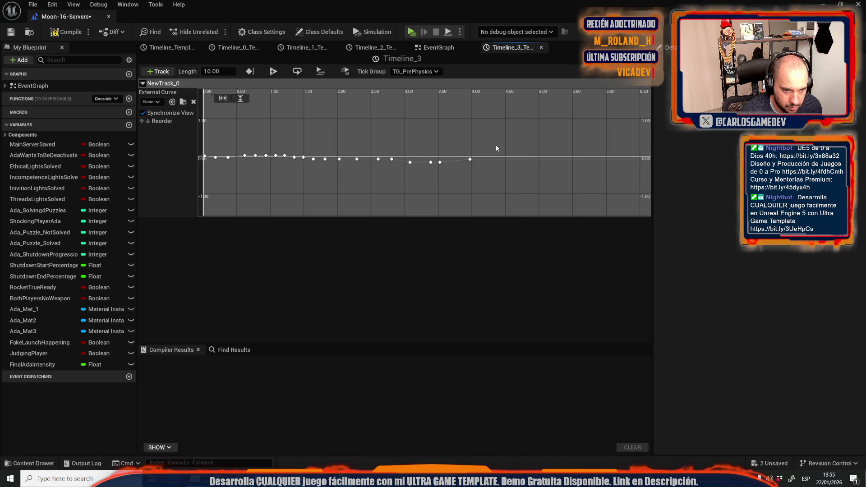
{"action": "right_click", "coordinate": [497, 158]}
{"action": "left_click", "coordinate": [512, 174]}
{"action": "right_click", "coordinate": [523, 159]}
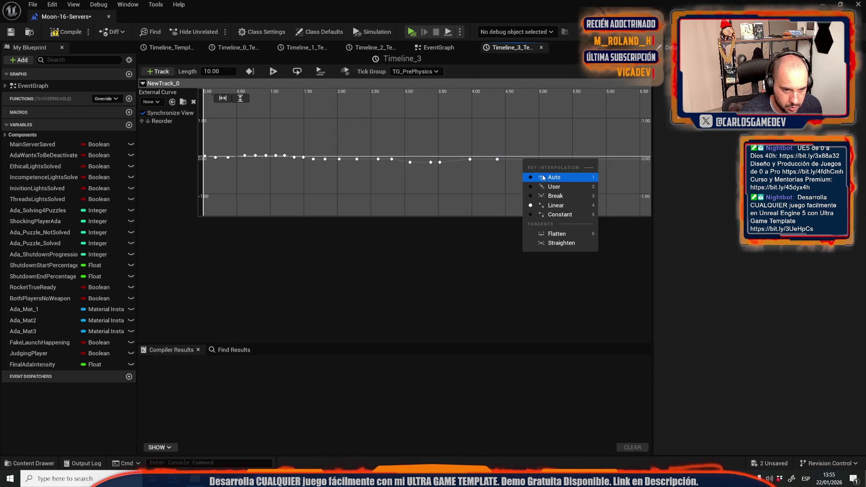
{"action": "left_click", "coordinate": [554, 176]}
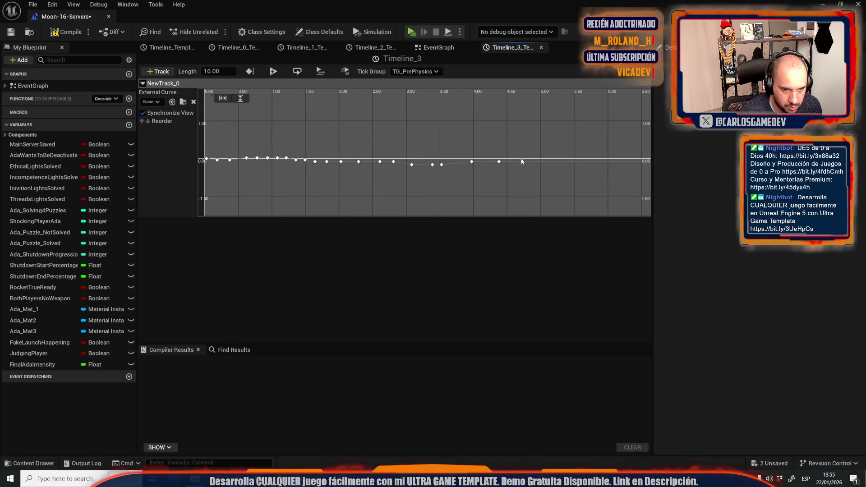
{"action": "right_click", "coordinate": [513, 165]}
{"action": "left_click", "coordinate": [538, 178]}
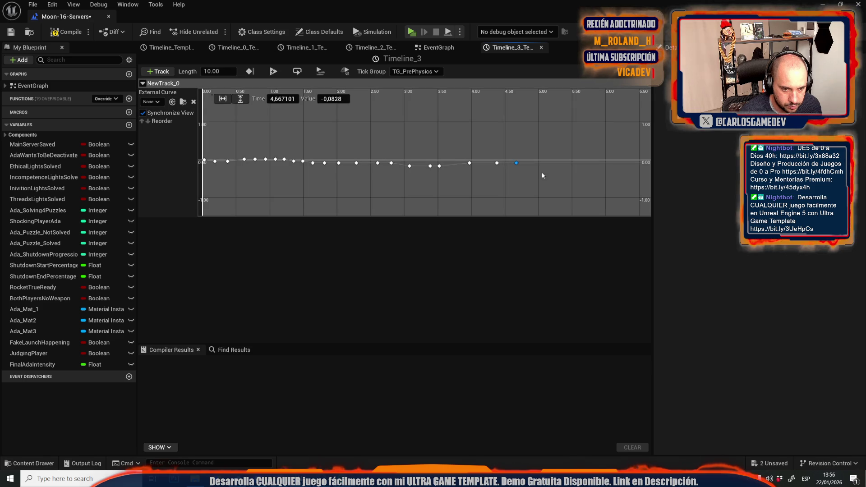
{"action": "right_click", "coordinate": [537, 164]}
{"action": "left_click", "coordinate": [550, 180]}
{"action": "right_click", "coordinate": [560, 165]}
{"action": "left_click", "coordinate": [575, 182]}
- Key the curve near 5.56, 6.2 and 6.6 seconds
{"action": "scroll", "coordinate": [548, 145], "scroll_direction": "down", "scroll_amount": 2}
{"action": "left_click_drag", "start_coordinate": [549, 144], "coordinate": [455, 141]}
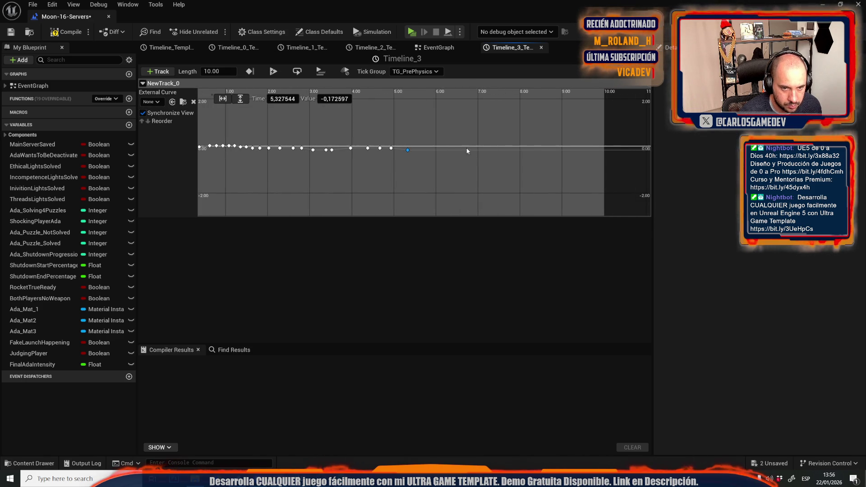
{"action": "right_click", "coordinate": [418, 152]}
{"action": "left_click", "coordinate": [448, 167]}
{"action": "right_click", "coordinate": [436, 151]}
{"action": "key", "text": "Escape"}
{"action": "right_click", "coordinate": [456, 149]}
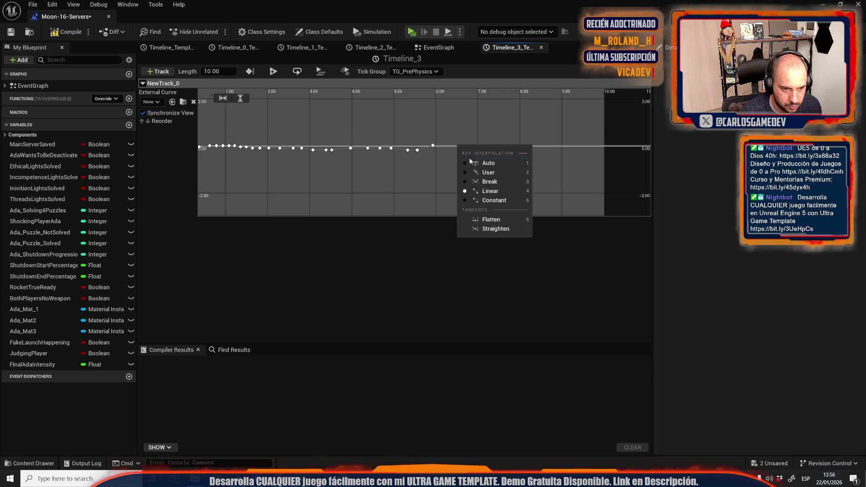
{"action": "left_click", "coordinate": [473, 163]}
{"action": "right_click", "coordinate": [451, 147]}
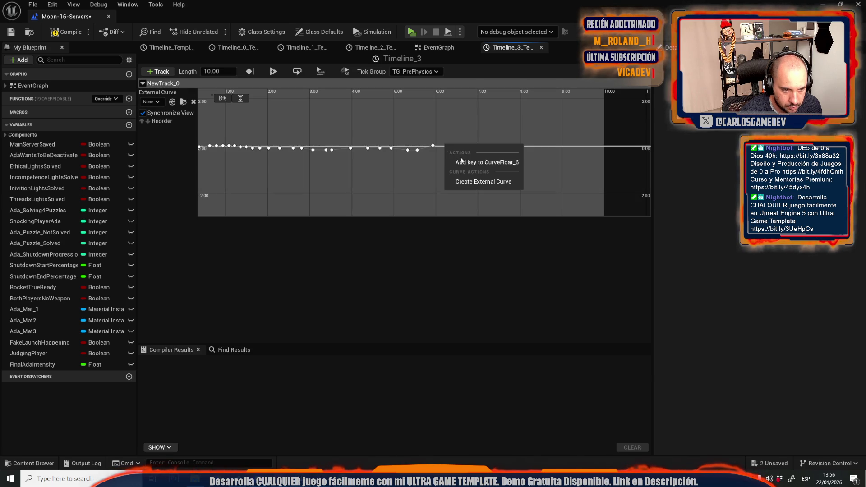
{"action": "left_click", "coordinate": [464, 162]}
{"action": "right_click", "coordinate": [466, 150]}
{"action": "left_click", "coordinate": [474, 163]}
- Key the curve near 7.1, 7.45, 8 and 8.5 seconds, giving one key Auto interpolation
{"action": "right_click", "coordinate": [486, 153]}
{"action": "left_click", "coordinate": [493, 165]}
{"action": "right_click", "coordinate": [498, 151]}
{"action": "left_click", "coordinate": [509, 170]}
{"action": "right_click", "coordinate": [518, 151]}
{"action": "left_click", "coordinate": [530, 170]}
{"action": "right_click", "coordinate": [538, 152]}
{"action": "left_click", "coordinate": [550, 170]}
{"action": "right_click", "coordinate": [565, 152]}
{"action": "left_click", "coordinate": [576, 172]}
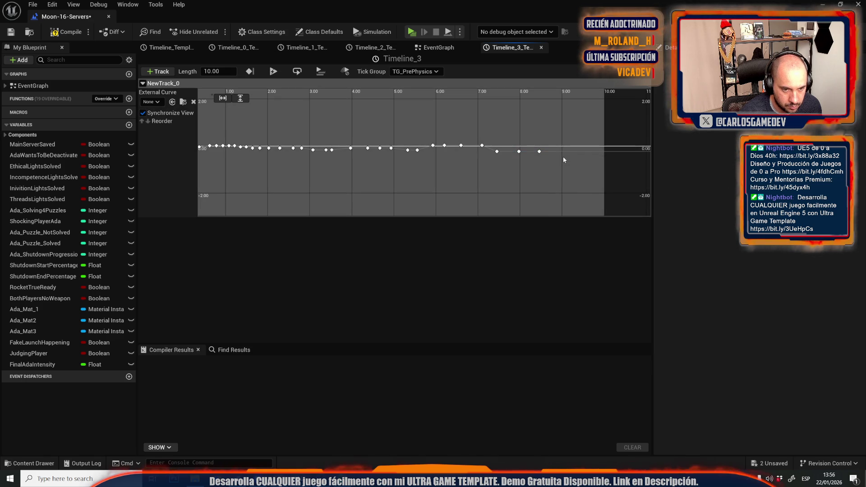
- Add keys near 8.8, 9.2 and 9.5 seconds and a final key at 10 seconds
{"action": "right_click", "coordinate": [561, 155]}
{"action": "left_click", "coordinate": [567, 172]}
{"action": "right_click", "coordinate": [570, 158]}
{"action": "left_click", "coordinate": [581, 175]}
{"action": "right_click", "coordinate": [582, 156]}
{"action": "left_click", "coordinate": [589, 174]}
{"action": "right_click", "coordinate": [591, 158]}
{"action": "left_click", "coordinate": [600, 176]}
{"action": "right_click", "coordinate": [604, 163]}
{"action": "left_click", "coordinate": [612, 181]}
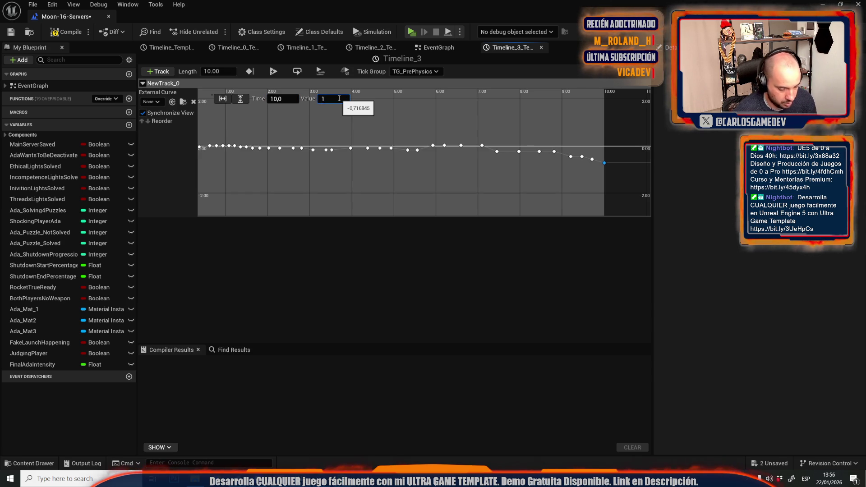
- Set NewTrack_0's starting key to value 1 and raise the middle run of keys together
{"action": "scroll", "coordinate": [413, 185], "scroll_direction": "down", "scroll_amount": 2}
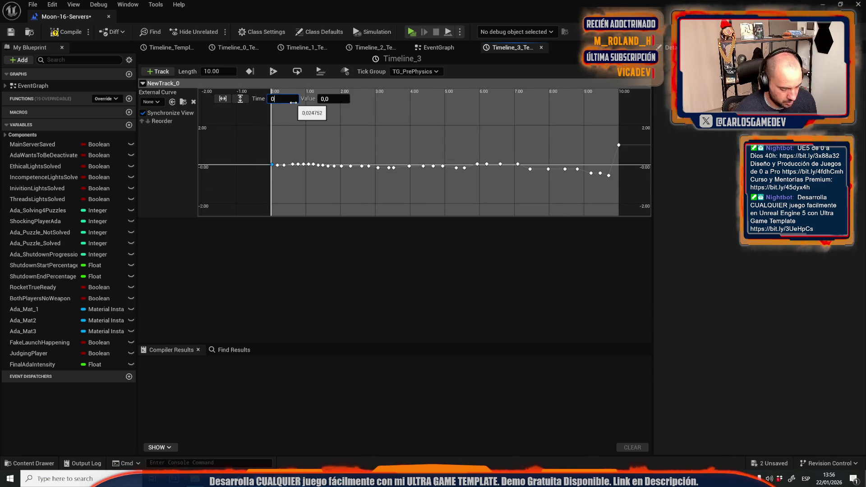
{"action": "type", "text": "1"}
{"action": "key", "text": "Return"}
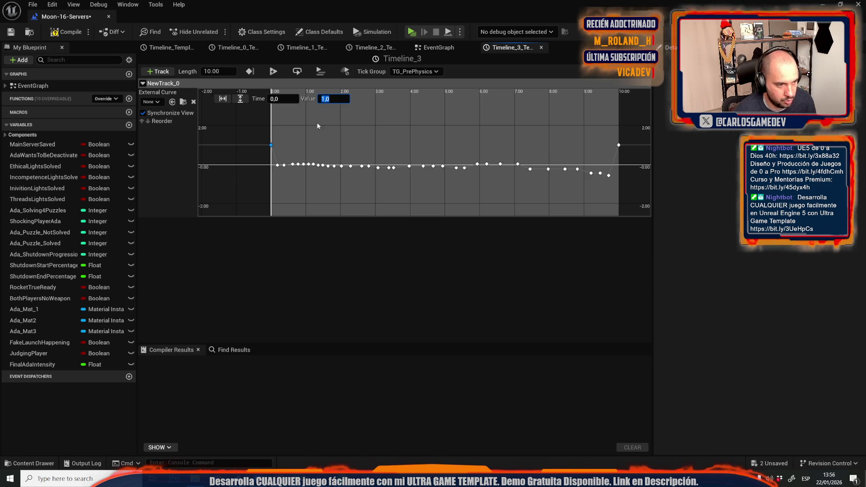
{"action": "left_click", "coordinate": [305, 157]}
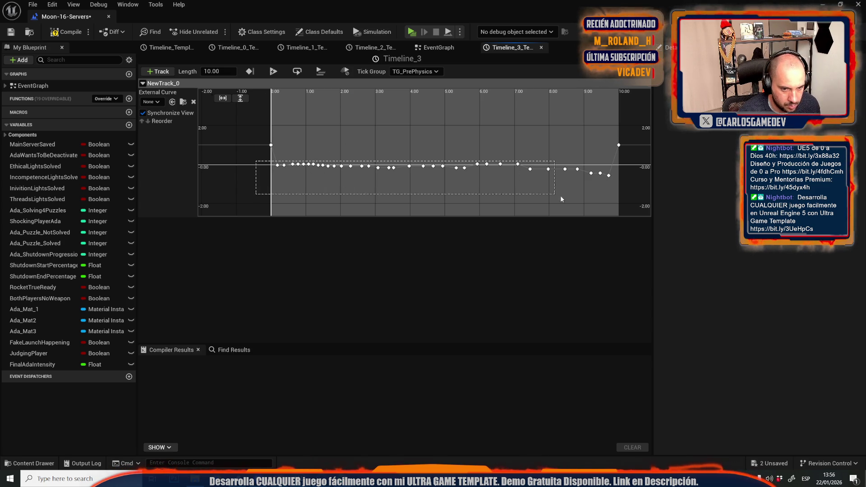
{"action": "left_click_drag", "start_coordinate": [611, 199], "coordinate": [598, 155]}
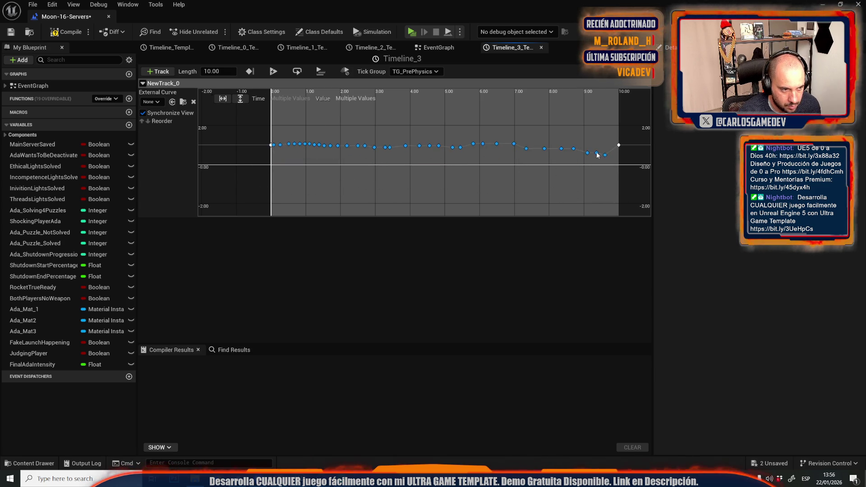
{"action": "left_click", "coordinate": [555, 126]}
- Drag individual keys to irregular values of about 0.39, 1.78, 1.76, 0.22 and 1.41
{"action": "scroll", "coordinate": [265, 144], "scroll_direction": "up", "scroll_amount": 1}
{"action": "mouse_move", "coordinate": [244, 139]}
{"action": "left_mouse_down"}
{"action": "mouse_move", "coordinate": [244, 157]}
{"action": "mouse_move", "coordinate": [437, 146]}
{"action": "mouse_move", "coordinate": [463, 158]}
{"action": "mouse_move", "coordinate": [491, 142]}
{"action": "mouse_move", "coordinate": [491, 158]}
{"action": "mouse_move", "coordinate": [599, 161]}
{"action": "left_mouse_up"}
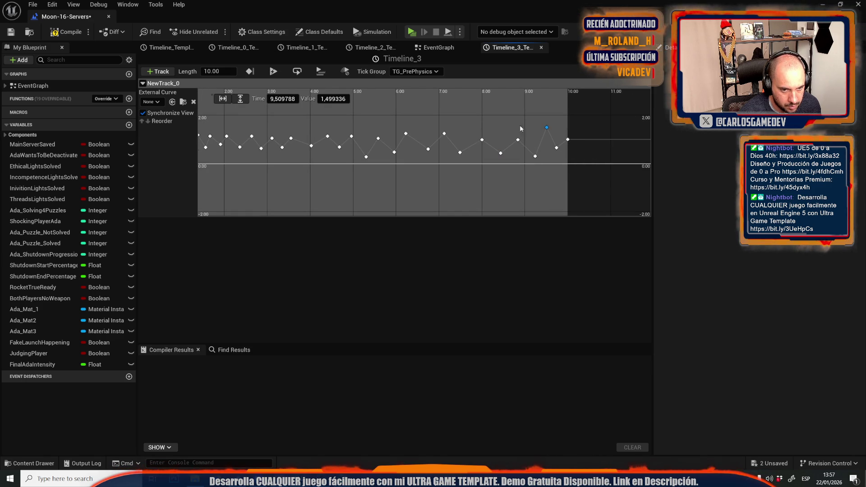
{"action": "left_click_drag", "start_coordinate": [444, 134], "coordinate": [446, 123]}
{"action": "mouse_move", "coordinate": [382, 147]}
{"action": "left_mouse_down"}
{"action": "mouse_move", "coordinate": [379, 134]}
{"action": "mouse_move", "coordinate": [345, 134]}
{"action": "left_mouse_up"}
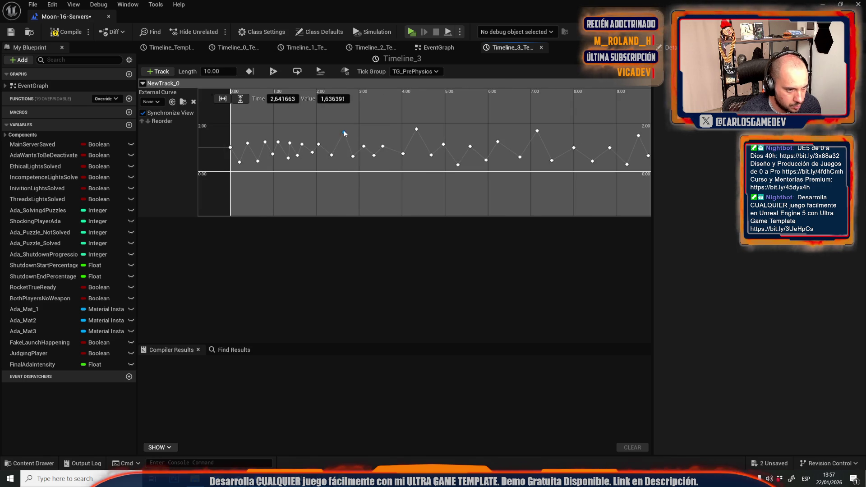
{"action": "left_click_drag", "start_coordinate": [297, 156], "coordinate": [296, 167]}
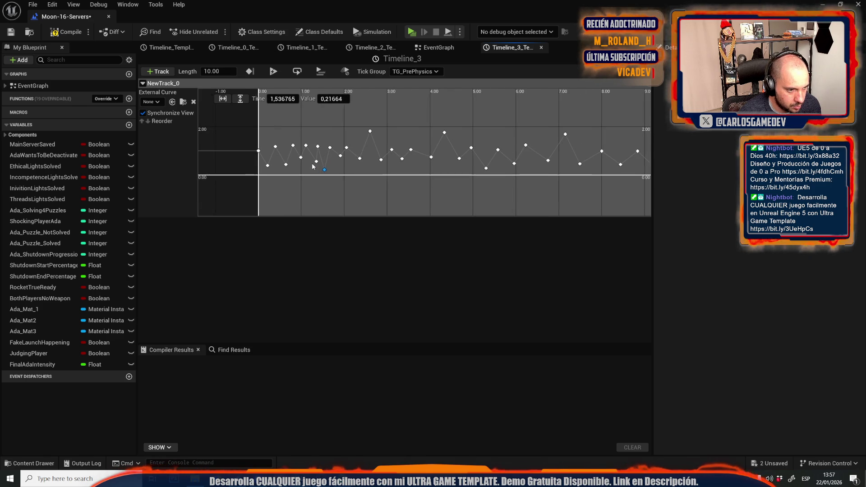
{"action": "left_click_drag", "start_coordinate": [293, 148], "coordinate": [291, 144]}
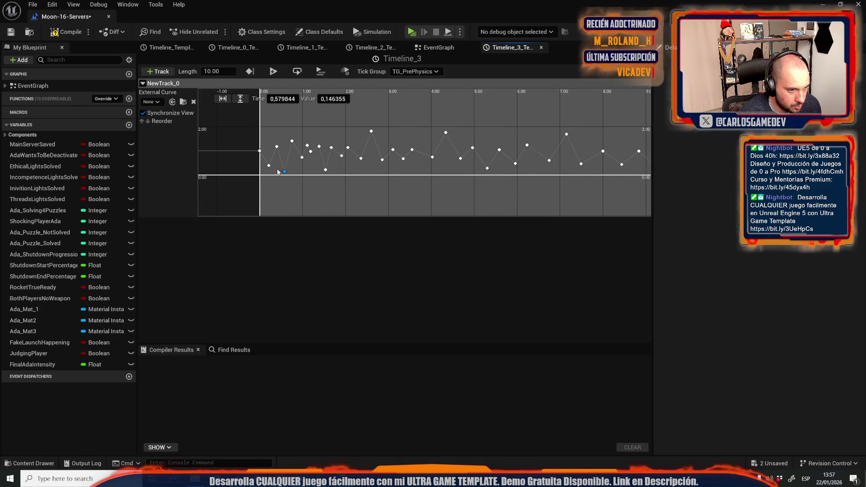
{"action": "left_click", "coordinate": [252, 129]}
- Compile the level blueprint and save the Moon-16-Servers map
{"action": "scroll", "coordinate": [253, 129], "scroll_direction": "down", "scroll_amount": 3}
{"action": "mouse_move", "coordinate": [305, 128]}
{"action": "left_mouse_down"}
{"action": "mouse_move", "coordinate": [618, 184]}
{"action": "mouse_move", "coordinate": [561, 185]}
{"action": "mouse_move", "coordinate": [518, 149]}
{"action": "left_mouse_up"}
{"action": "left_click", "coordinate": [497, 122]}
{"action": "scroll", "coordinate": [429, 154], "scroll_direction": "up", "scroll_amount": 3}
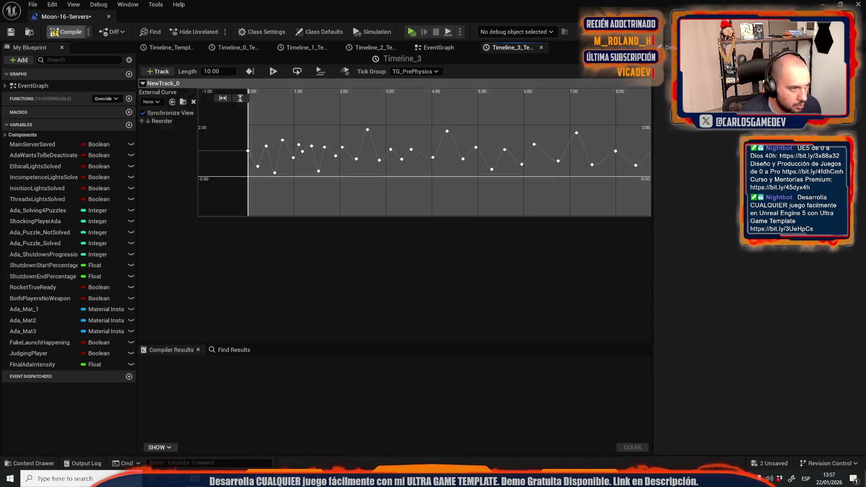
{"action": "left_click", "coordinate": [67, 31]}
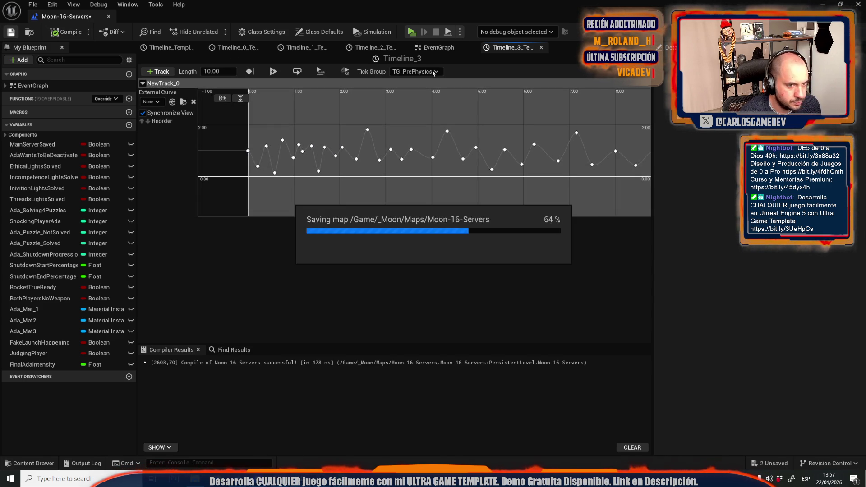
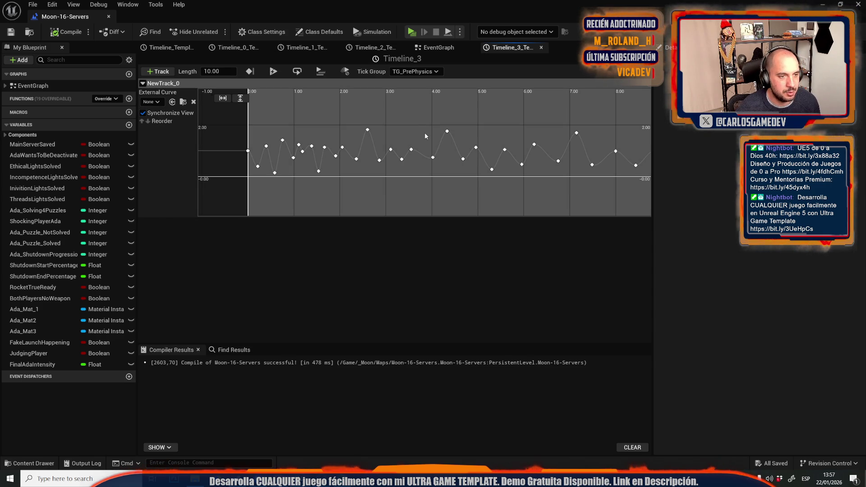
- Check Timeline_3's curve and move the Event Tick node beside Set Intensity
{"action": "left_click", "coordinate": [442, 49]}
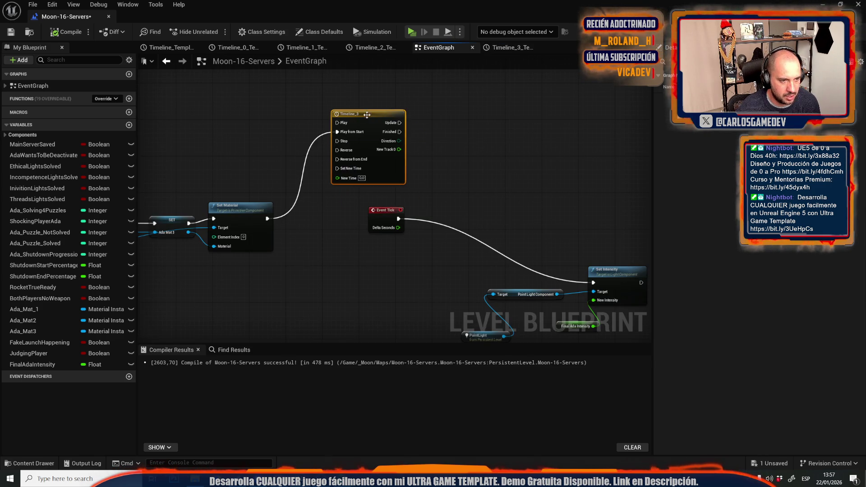
{"action": "double_click", "coordinate": [408, 146]}
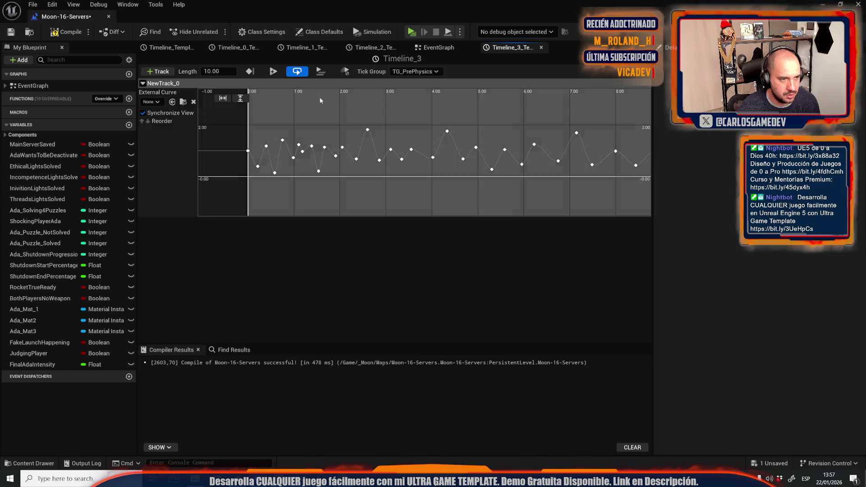
{"action": "left_click", "coordinate": [437, 48]}
{"action": "mouse_move", "coordinate": [323, 187]}
{"action": "left_mouse_down"}
{"action": "mouse_move", "coordinate": [364, 246]}
{"action": "mouse_move", "coordinate": [380, 244]}
{"action": "left_mouse_up"}
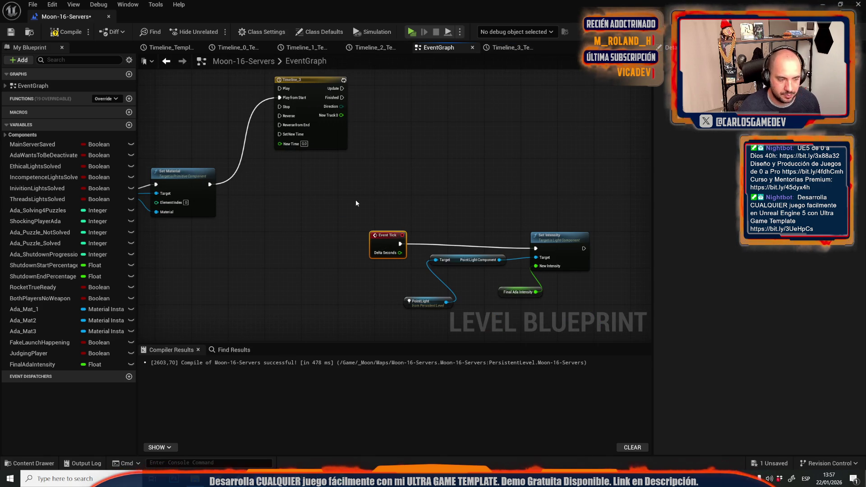
- Add a SET FinalAdaIntensity node on Timeline_3's Update, fed by a new Lerp node
{"action": "left_click", "coordinate": [48, 365]}
{"action": "mouse_move", "coordinate": [47, 365]}
{"action": "left_mouse_down"}
{"action": "mouse_move", "coordinate": [573, 106]}
{"action": "mouse_move", "coordinate": [481, 88]}
{"action": "left_mouse_up"}
{"action": "mouse_move", "coordinate": [339, 89]}
{"action": "left_mouse_down"}
{"action": "mouse_move", "coordinate": [486, 93]}
{"action": "mouse_move", "coordinate": [428, 134]}
{"action": "left_mouse_up"}
{"action": "type", "text": "lerp"}
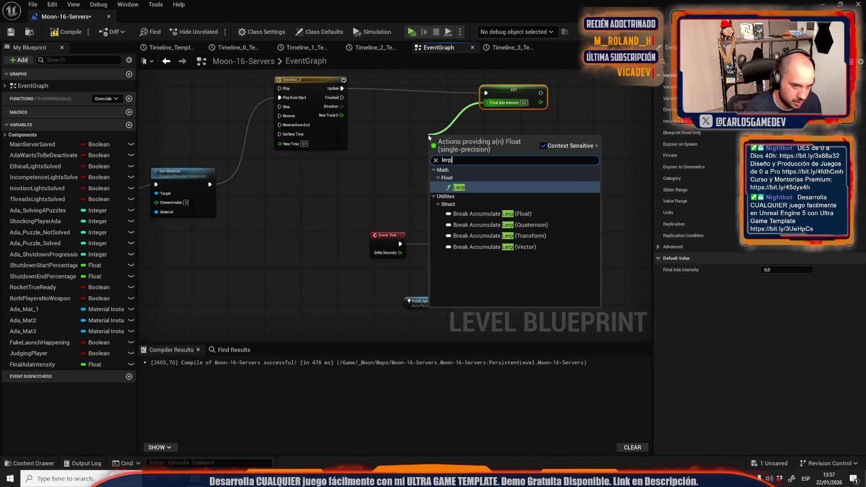
{"action": "key", "text": "Return"}
- Drive the Lerp's Alpha from New Track 0, set A=8 and B=32, and compile
{"action": "mouse_move", "coordinate": [341, 116]}
{"action": "left_mouse_down"}
{"action": "mouse_move", "coordinate": [431, 163]}
{"action": "mouse_move", "coordinate": [460, 156]}
{"action": "mouse_move", "coordinate": [431, 134]}
{"action": "left_mouse_up"}
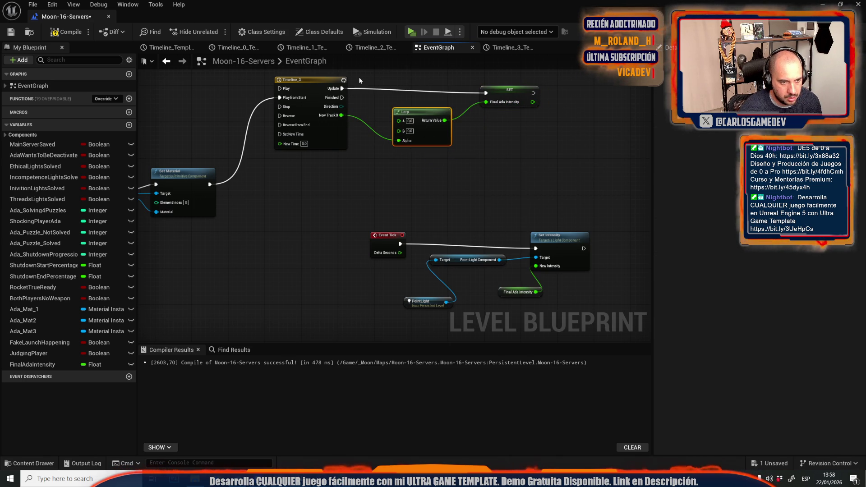
{"action": "left_click", "coordinate": [410, 120]}
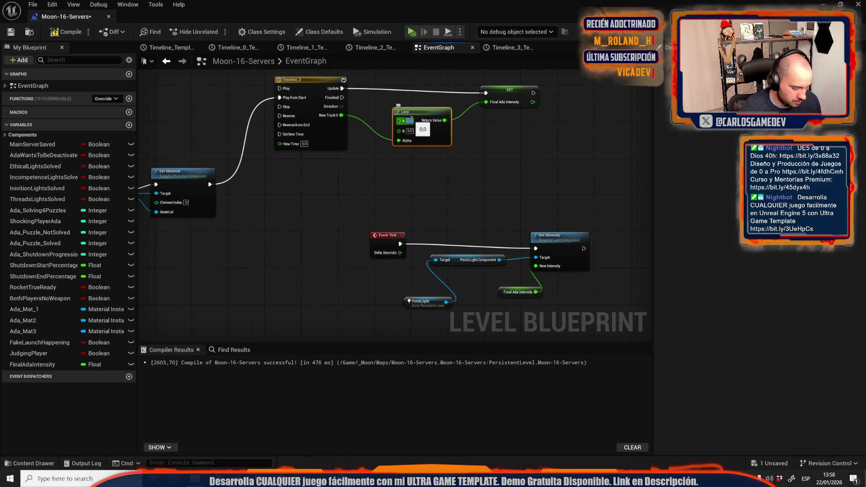
{"action": "type", "text": "8"}
{"action": "key", "text": "Return"}
{"action": "type", "text": "32"}
{"action": "key", "text": "Return"}
{"action": "left_click", "coordinate": [410, 191]}
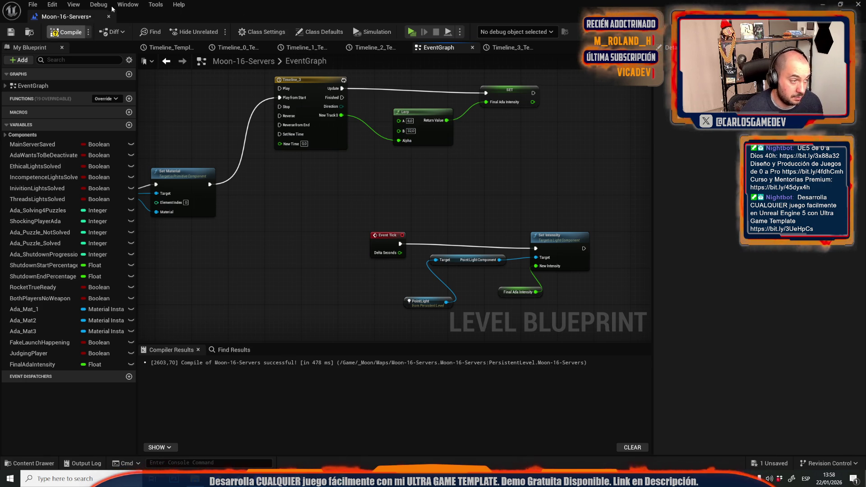
{"action": "key", "text": "F7"}
- Play-test the level from the level editor, stop it, and reopen the Level Blueprint
{"action": "key", "text": "alt+Tab"}
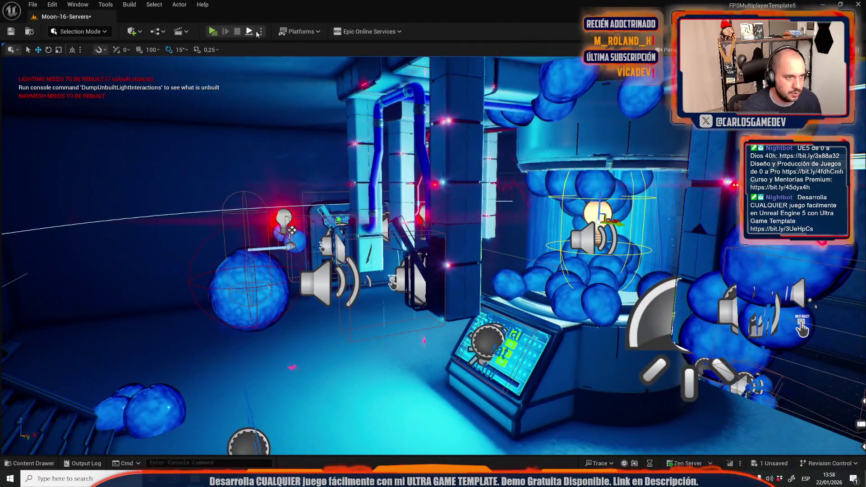
{"action": "left_click", "coordinate": [261, 31]}
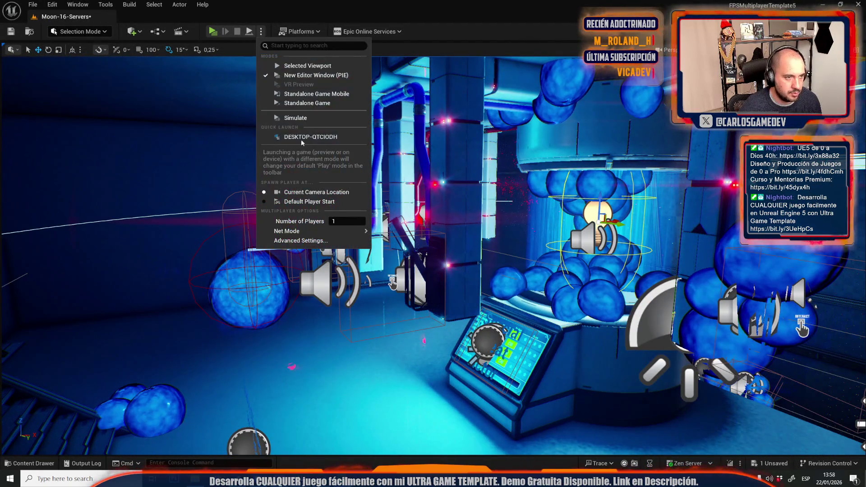
{"action": "left_click", "coordinate": [215, 37]}
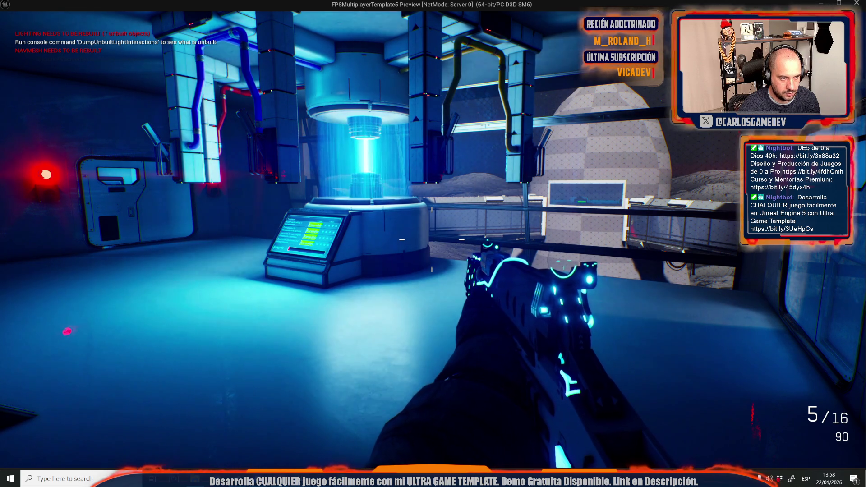
{"action": "key", "text": "Escape"}
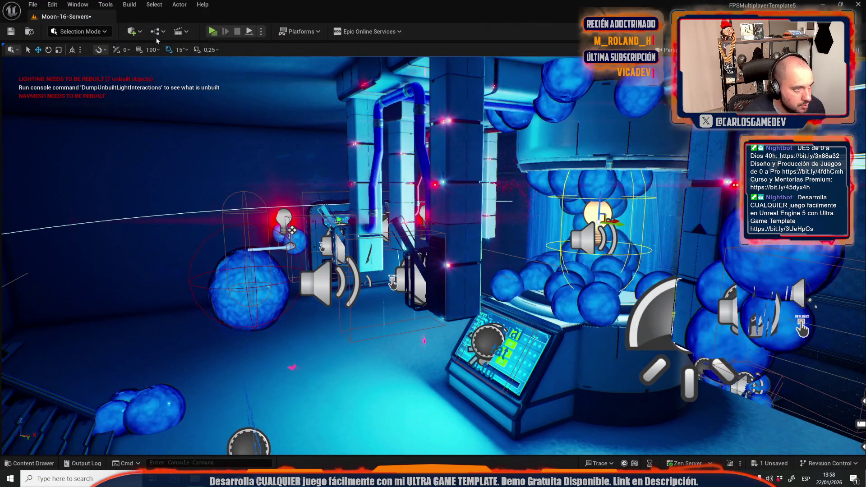
{"action": "left_click", "coordinate": [156, 32]}
{"action": "left_click", "coordinate": [229, 97]}
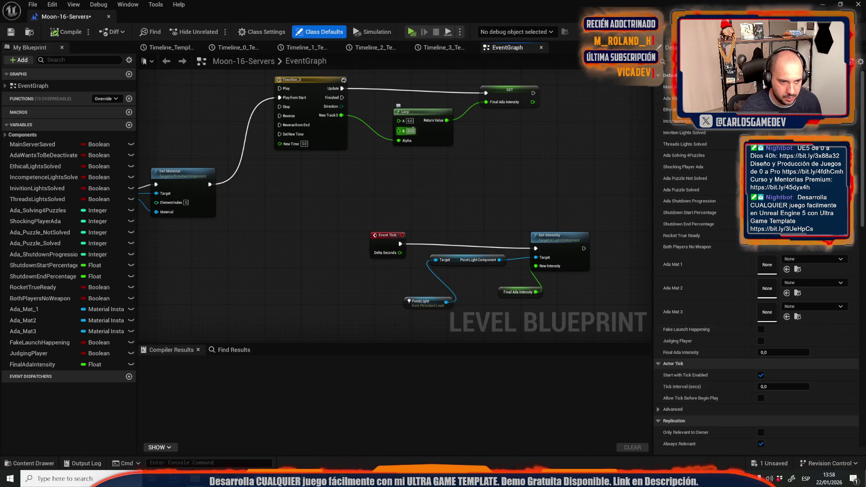
- Raise the Lerp's B value from 32 to 64 and start a play-test
{"action": "left_click", "coordinate": [411, 131]}
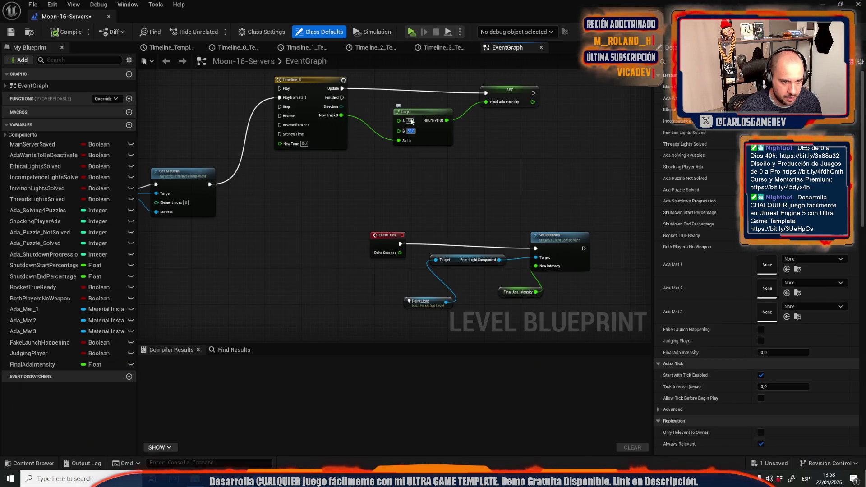
{"action": "left_click", "coordinate": [417, 153]}
{"action": "type", "text": "64"}
{"action": "key", "text": "Return"}
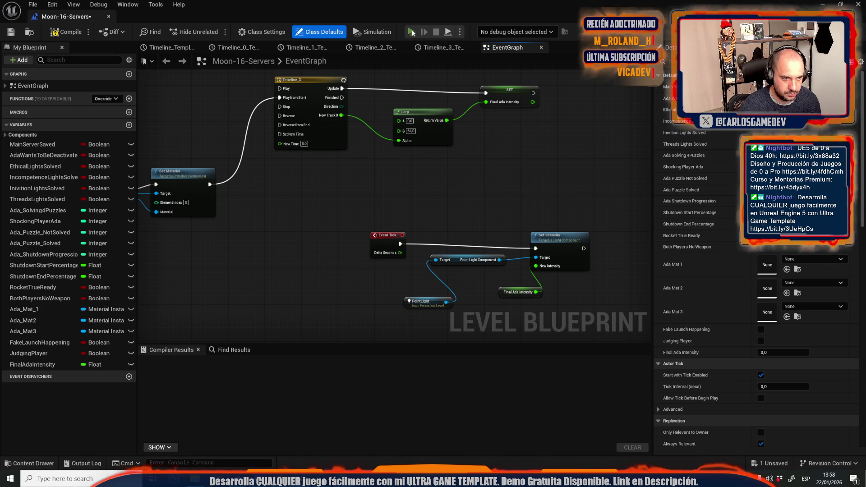
{"action": "left_click", "coordinate": [412, 32]}
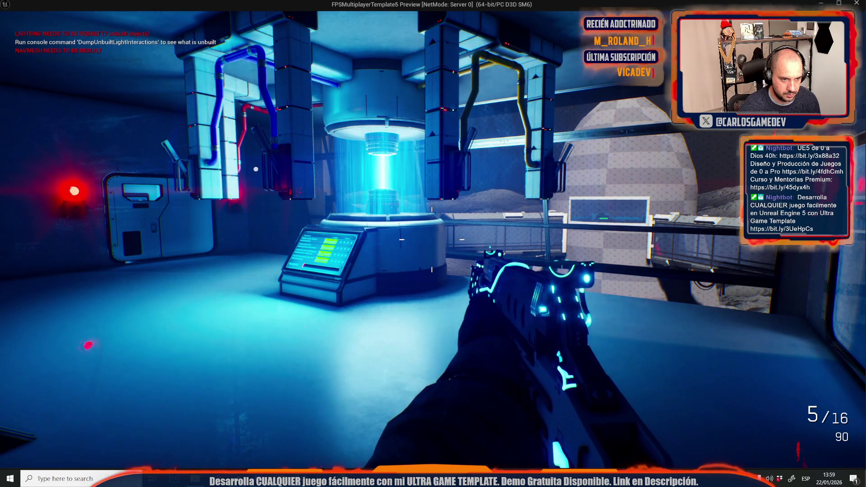
- Walk up to the reactor console in the play-test, then stop and set Lerp B to 512
{"action": "key", "text": "w"}
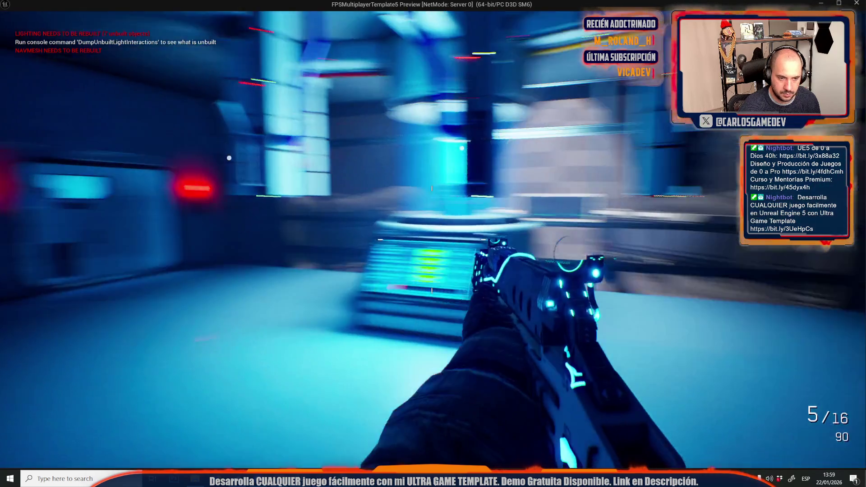
{"action": "key", "text": "w"}
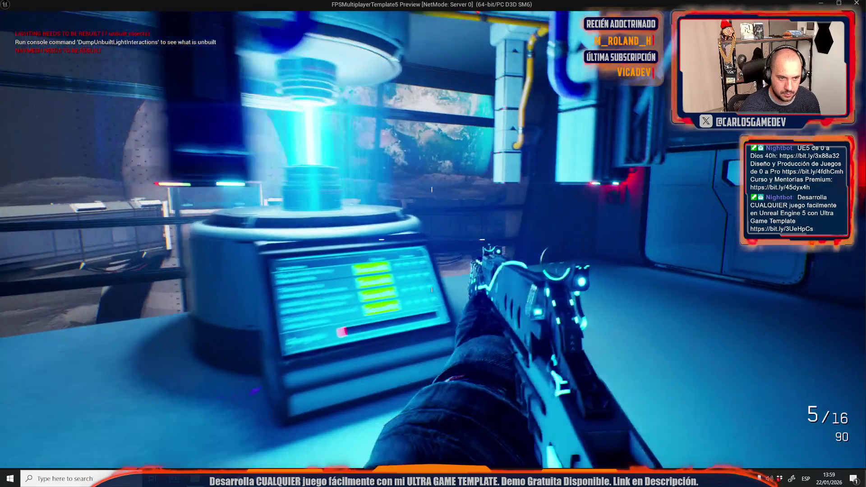
{"action": "key", "text": "w"}
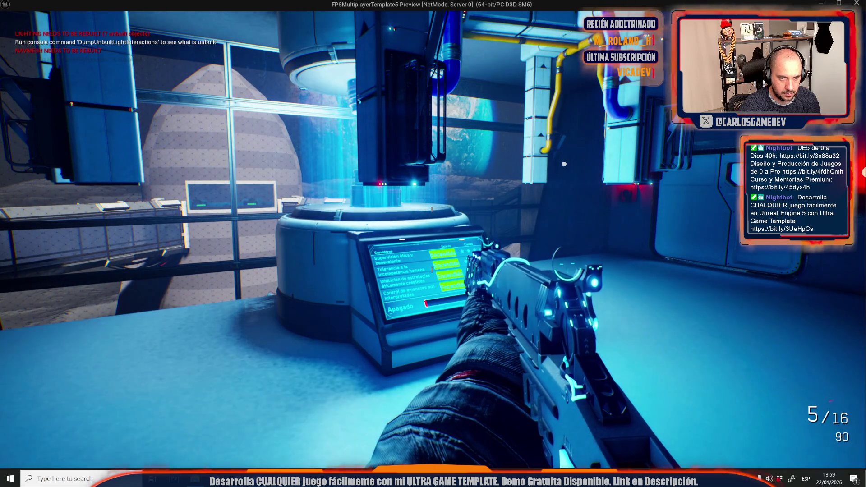
{"action": "key", "text": "s"}
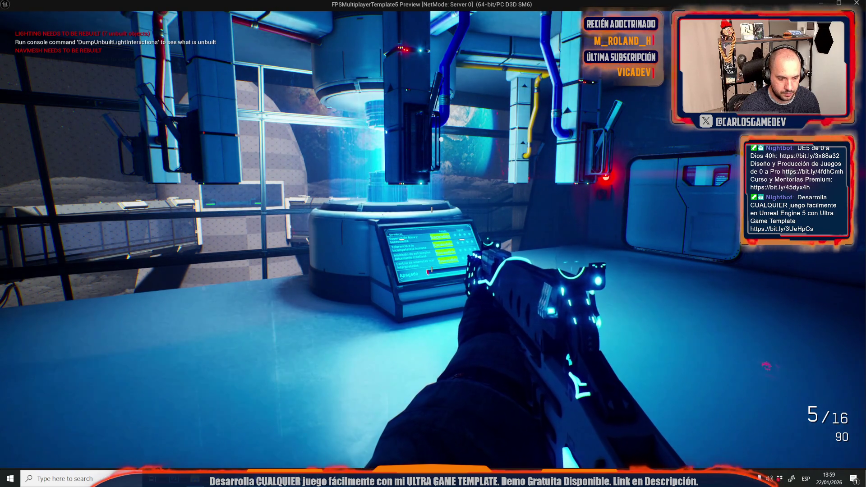
{"action": "key", "text": "Escape"}
{"action": "left_click", "coordinate": [410, 130]}
{"action": "type", "text": "512"}
{"action": "key", "text": "Return"}
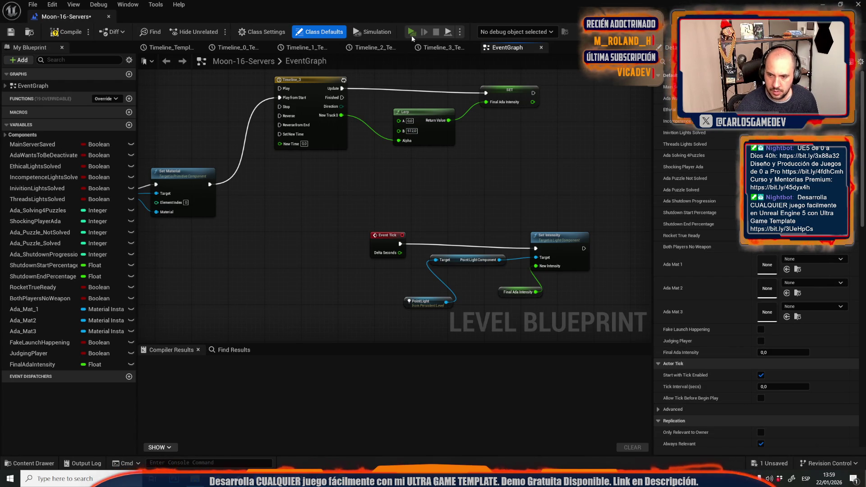
- Play-test the 512 brightness, then restore Lerp B to 32 and open Timeline_3's curve
{"action": "left_click", "coordinate": [411, 32]}
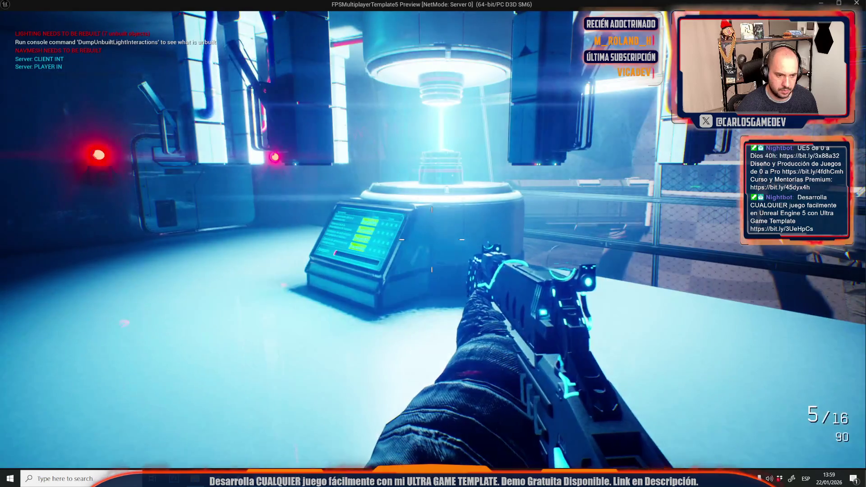
{"action": "key", "text": "s"}
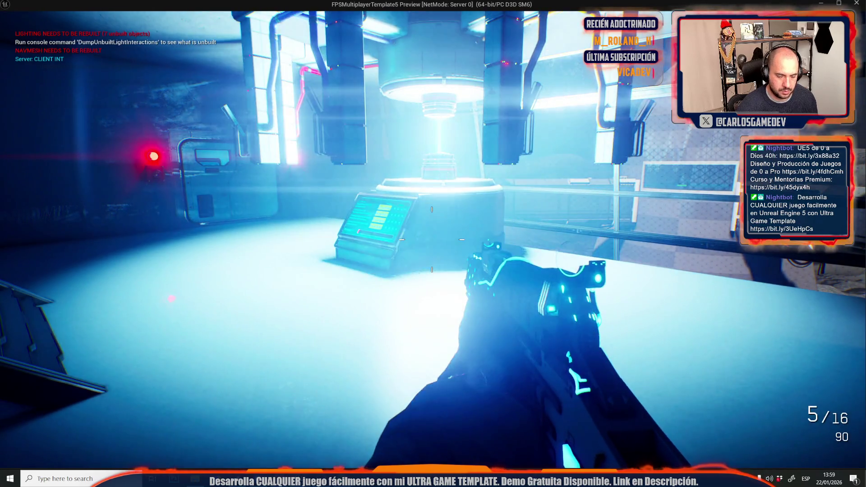
{"action": "key", "text": "Escape"}
{"action": "left_click", "coordinate": [412, 130]}
{"action": "type", "text": "32"}
{"action": "key", "text": "Return"}
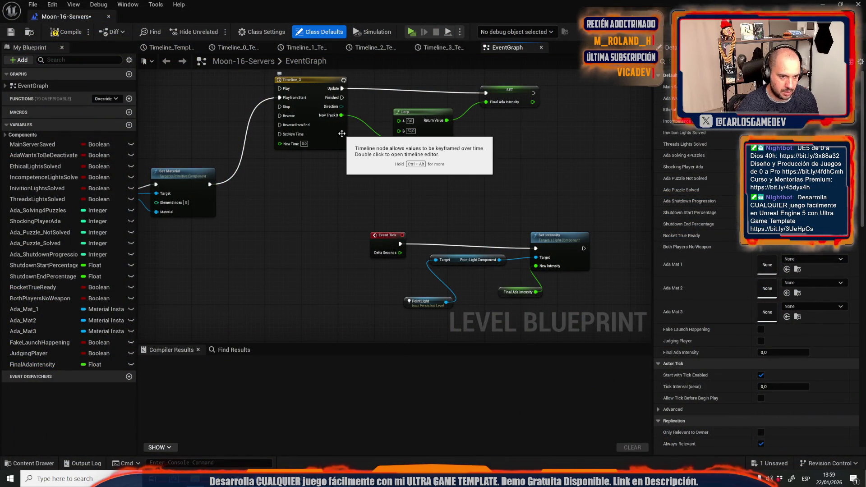
{"action": "double_click", "coordinate": [341, 134]}
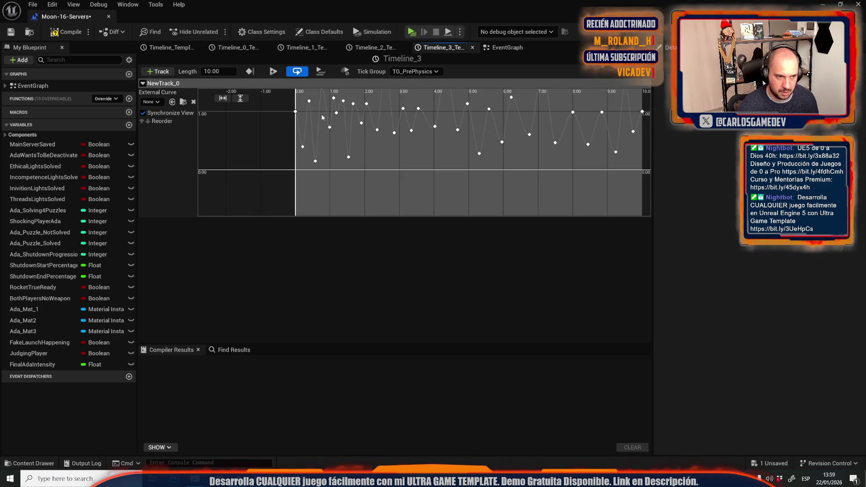
- Add a NewTrack_0 key near 0.9 s at about 0.2 and lower several key groups
{"action": "left_click", "coordinate": [330, 184], "text": "shift"}
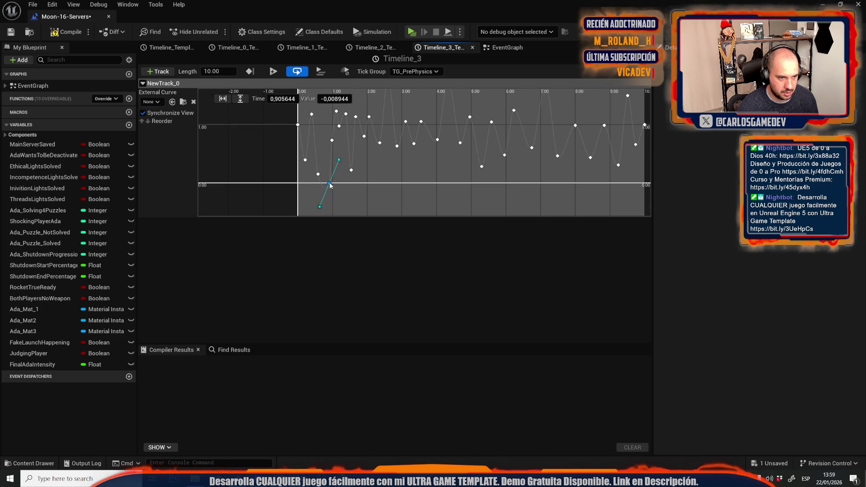
{"action": "left_click_drag", "start_coordinate": [329, 183], "coordinate": [326, 169]}
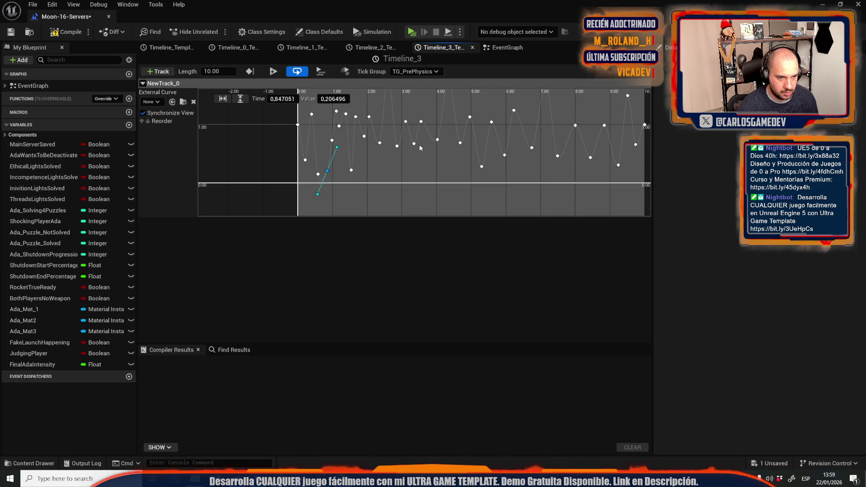
{"action": "mouse_move", "coordinate": [421, 153]}
{"action": "left_mouse_down"}
{"action": "mouse_move", "coordinate": [420, 127]}
{"action": "mouse_move", "coordinate": [421, 180]}
{"action": "mouse_move", "coordinate": [421, 157]}
{"action": "mouse_move", "coordinate": [384, 162]}
{"action": "left_mouse_up"}
{"action": "left_click_drag", "start_coordinate": [382, 155], "coordinate": [387, 184]}
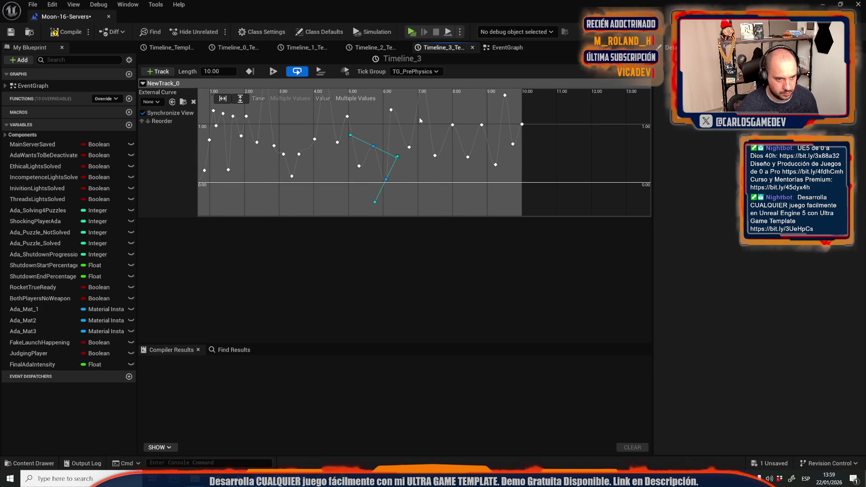
{"action": "left_click_drag", "start_coordinate": [467, 167], "coordinate": [466, 178]}
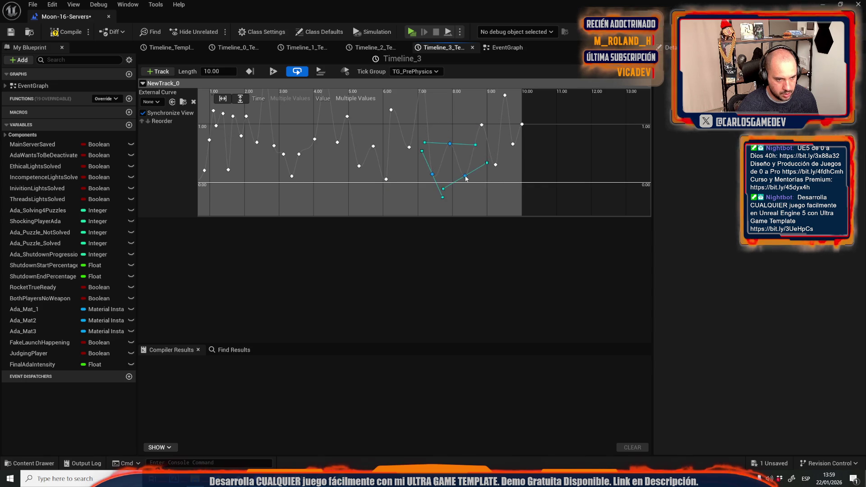
{"action": "left_click", "coordinate": [451, 144]}
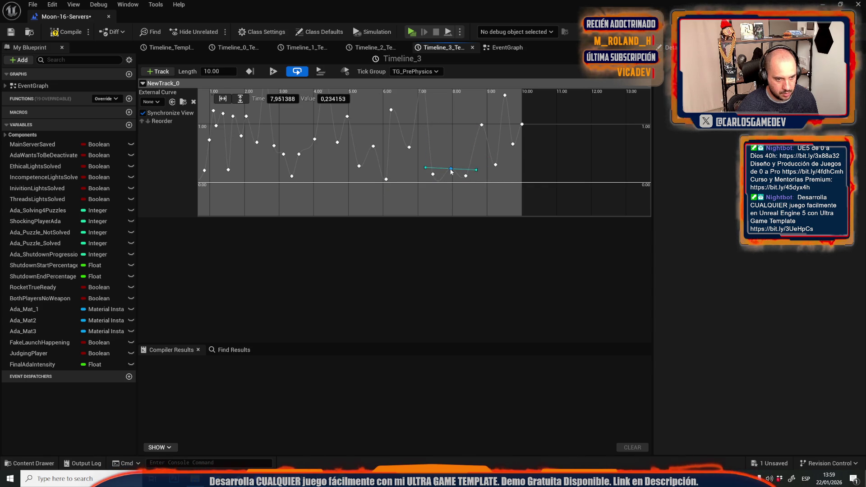
{"action": "left_click", "coordinate": [382, 147]}
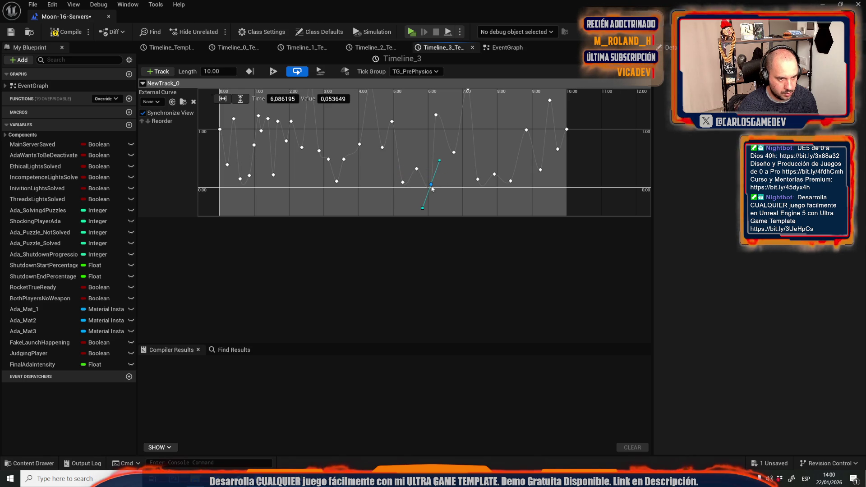
{"action": "scroll", "coordinate": [400, 153], "scroll_direction": "down", "scroll_amount": 5}
{"action": "mouse_move", "coordinate": [429, 182]}
{"action": "left_mouse_down"}
{"action": "mouse_move", "coordinate": [394, 149]}
{"action": "mouse_move", "coordinate": [400, 175]}
{"action": "left_mouse_up"}
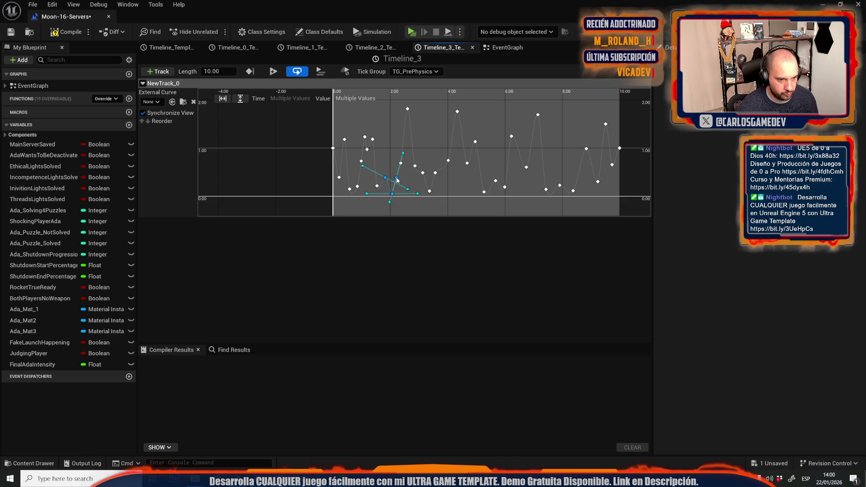
- Pull down the early NewTrack_0 keys just after time 0, deselecting between edits
{"action": "left_click", "coordinate": [396, 144]}
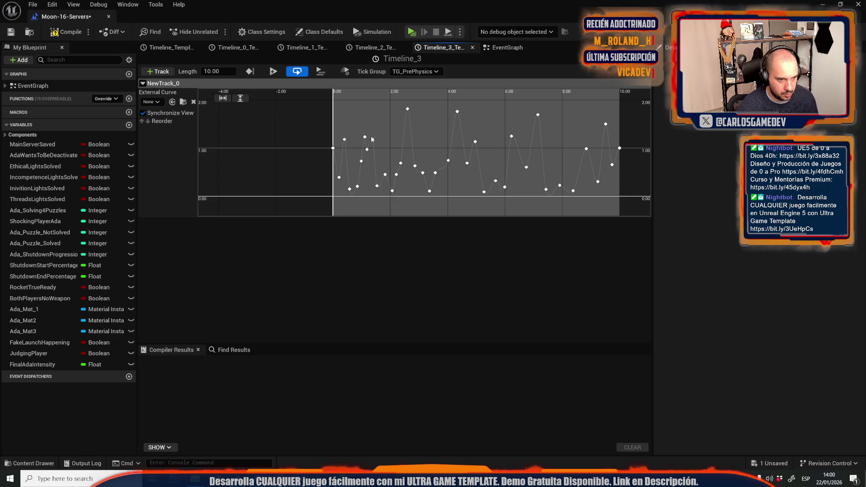
{"action": "left_click_drag", "start_coordinate": [365, 139], "coordinate": [368, 182]}
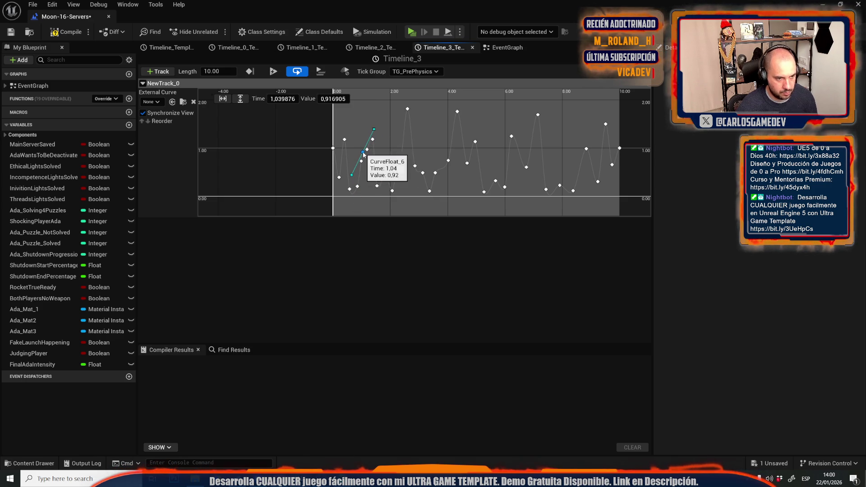
{"action": "left_click", "coordinate": [363, 155]}
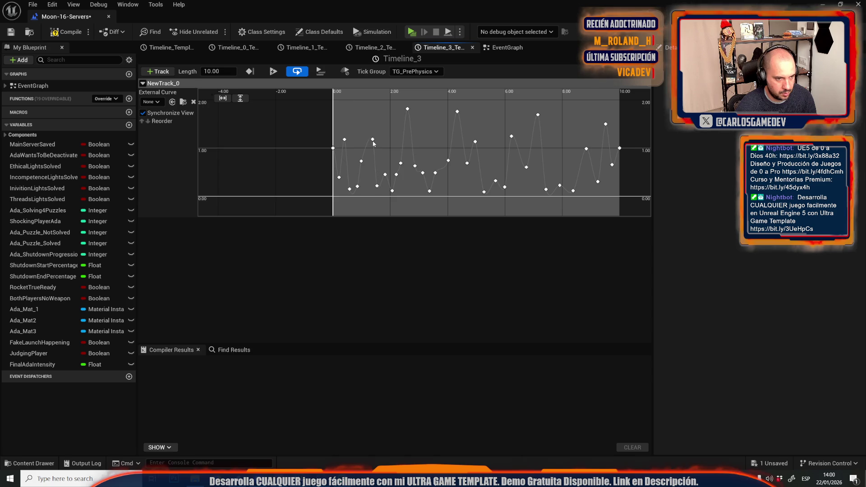
{"action": "left_click_drag", "start_coordinate": [367, 150], "coordinate": [372, 175]}
{"action": "left_click", "coordinate": [322, 161]}
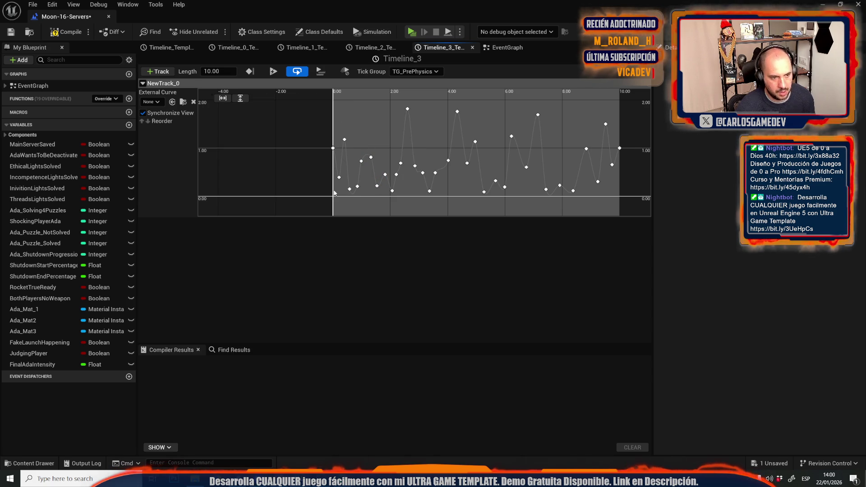
{"action": "left_click_drag", "start_coordinate": [344, 141], "coordinate": [344, 158]}
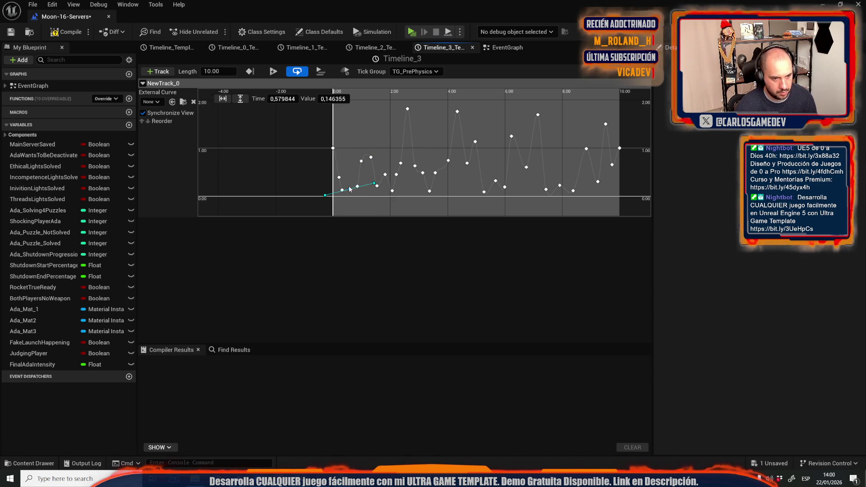
{"action": "left_click", "coordinate": [349, 185]}
{"action": "left_click", "coordinate": [496, 181]}
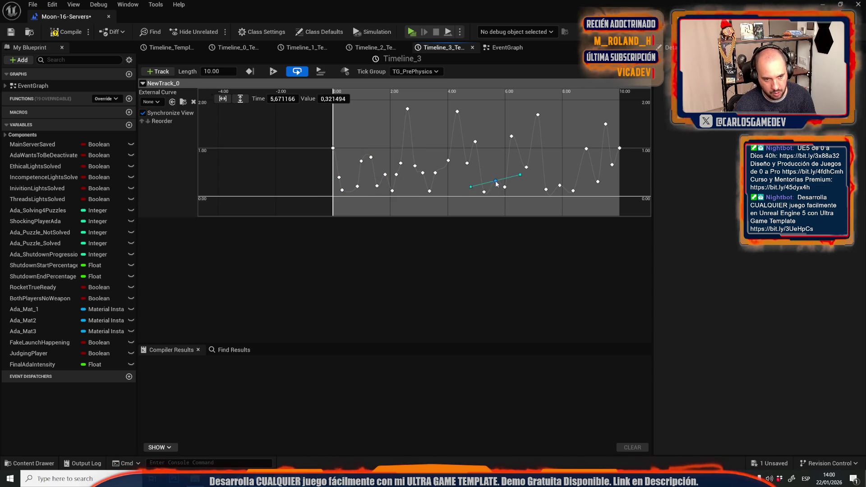
{"action": "left_click", "coordinate": [490, 167]}
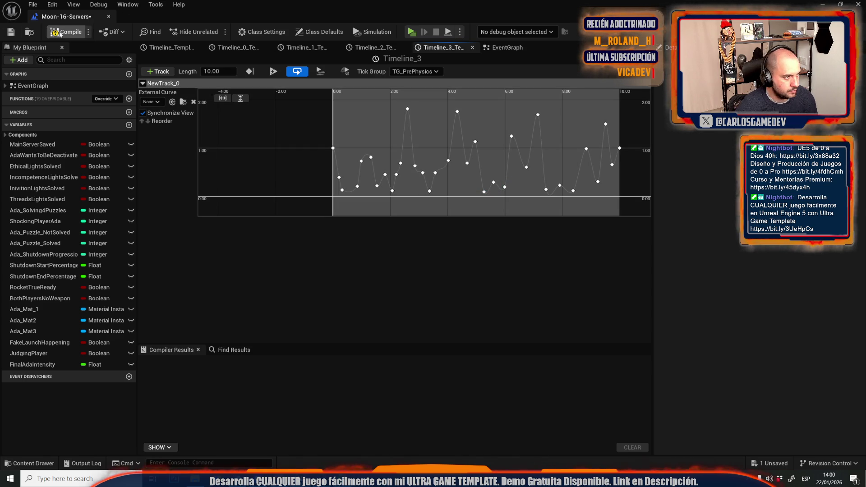
- Compile and play-test the reworked flicker curve, then stop the preview
{"action": "key", "text": "alt+Tab"}
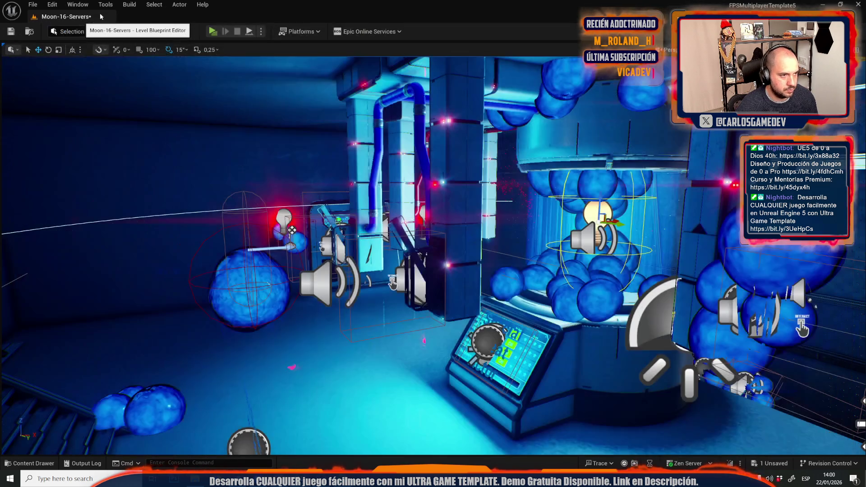
{"action": "left_click", "coordinate": [213, 32]}
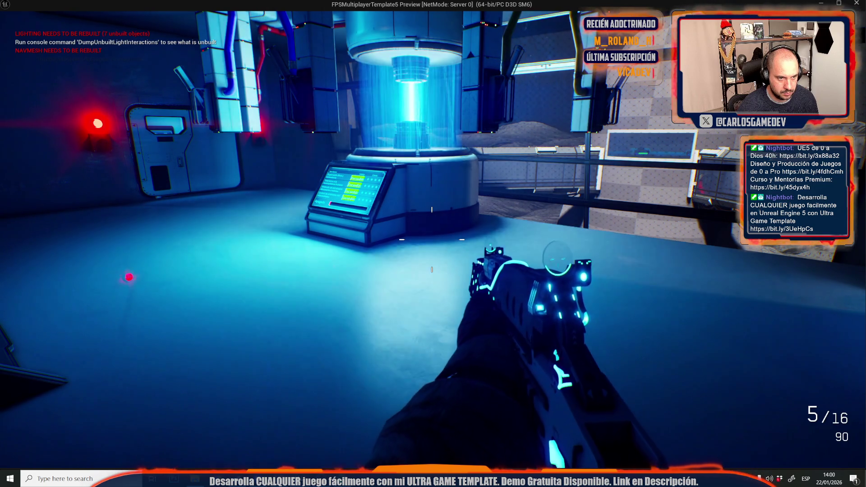
{"action": "key", "text": "Escape"}
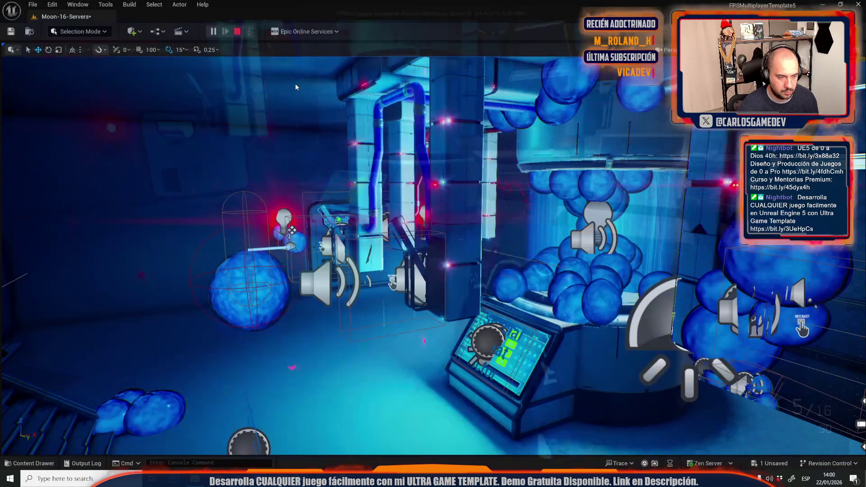
{"action": "left_click", "coordinate": [156, 31]}
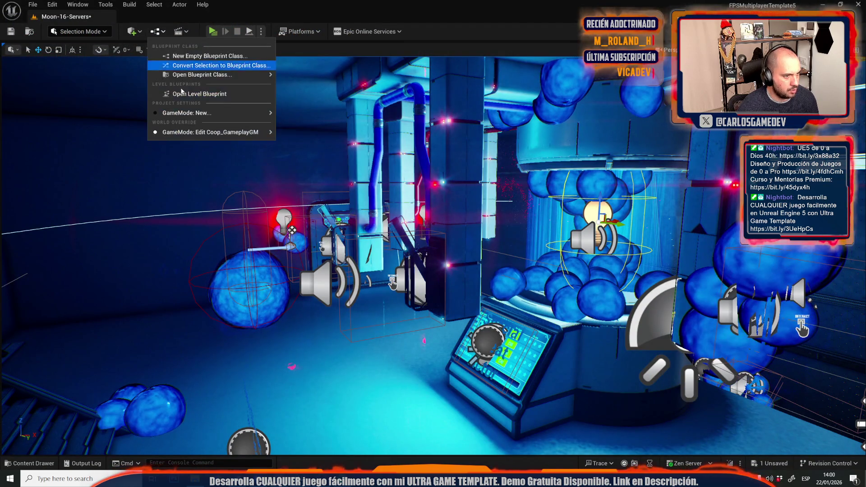
- Raise the Timeline_3 keys near 9 s (to about 1.22) and near 3 s for higher peaks
{"action": "left_click", "coordinate": [185, 95]}
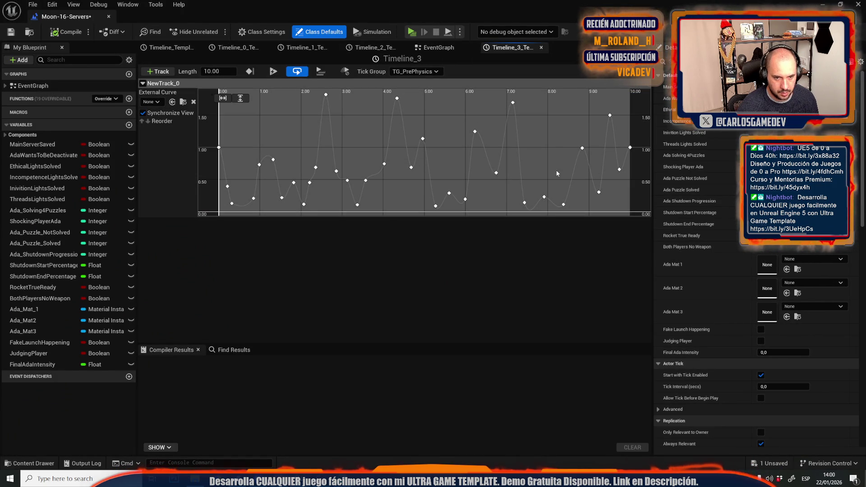
{"action": "left_click_drag", "start_coordinate": [601, 195], "coordinate": [592, 135]}
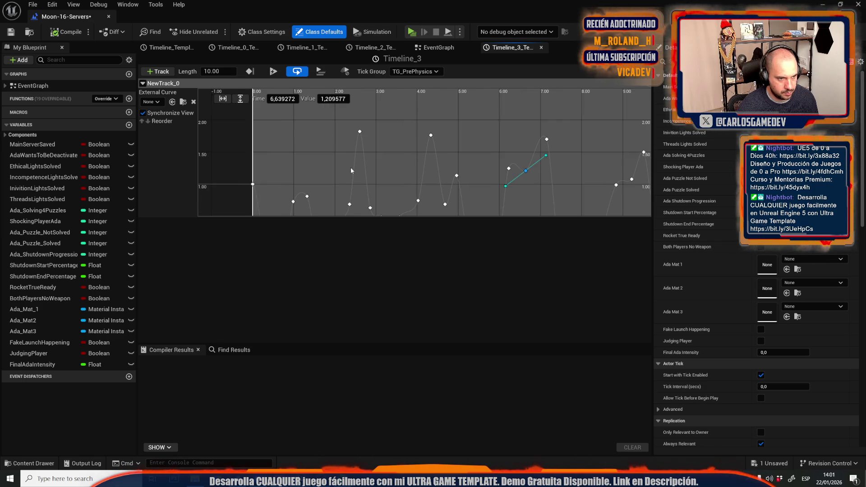
{"action": "mouse_move", "coordinate": [330, 161]}
{"action": "left_mouse_down"}
{"action": "mouse_move", "coordinate": [364, 180]}
{"action": "mouse_move", "coordinate": [383, 161]}
{"action": "left_mouse_up"}
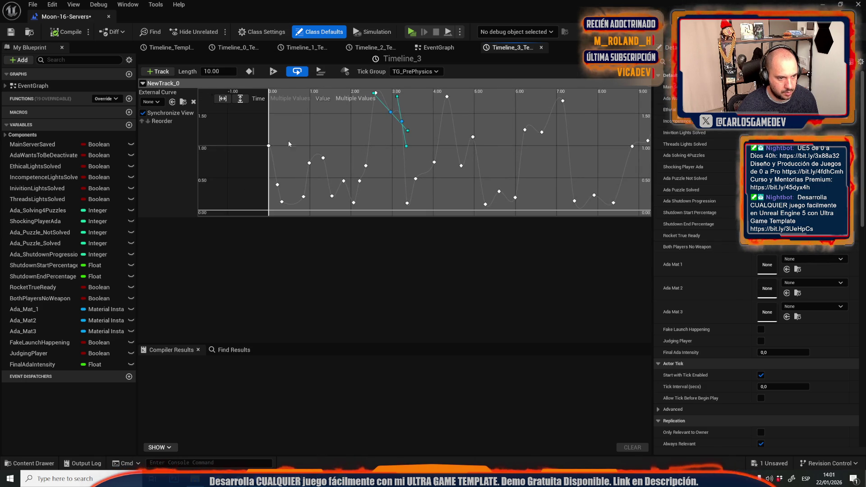
{"action": "left_click_drag", "start_coordinate": [323, 161], "coordinate": [324, 142]}
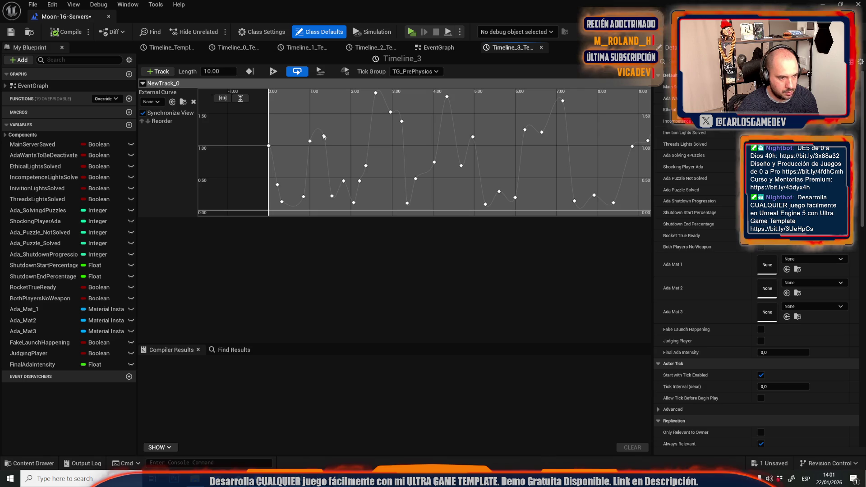
{"action": "left_click", "coordinate": [280, 182]}
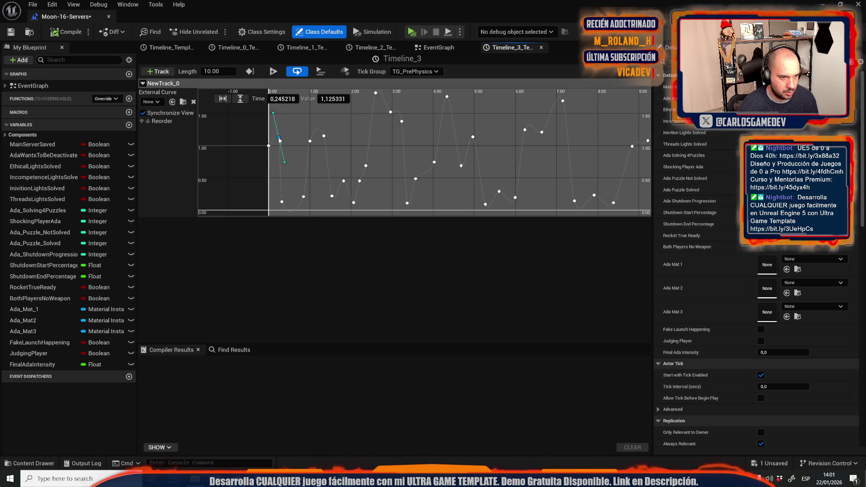
{"action": "left_click", "coordinate": [296, 130]}
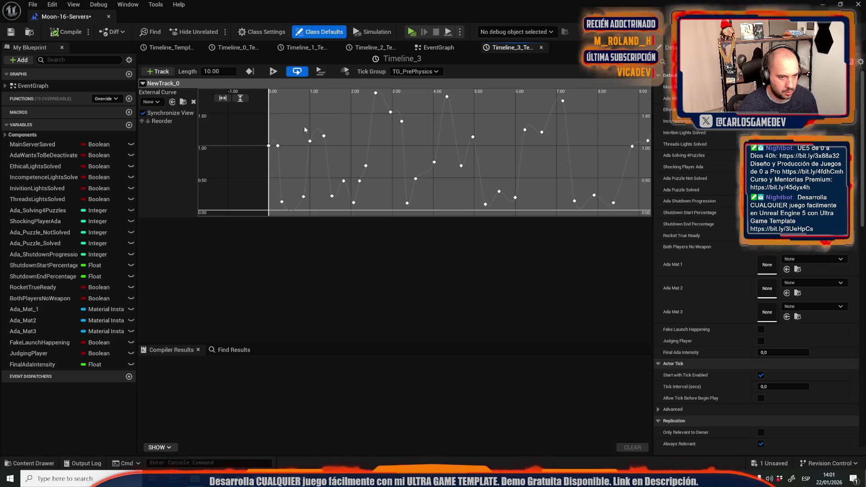
{"action": "mouse_move", "coordinate": [375, 147]}
{"action": "left_mouse_down"}
{"action": "mouse_move", "coordinate": [450, 137]}
{"action": "mouse_move", "coordinate": [431, 137]}
{"action": "left_mouse_up"}
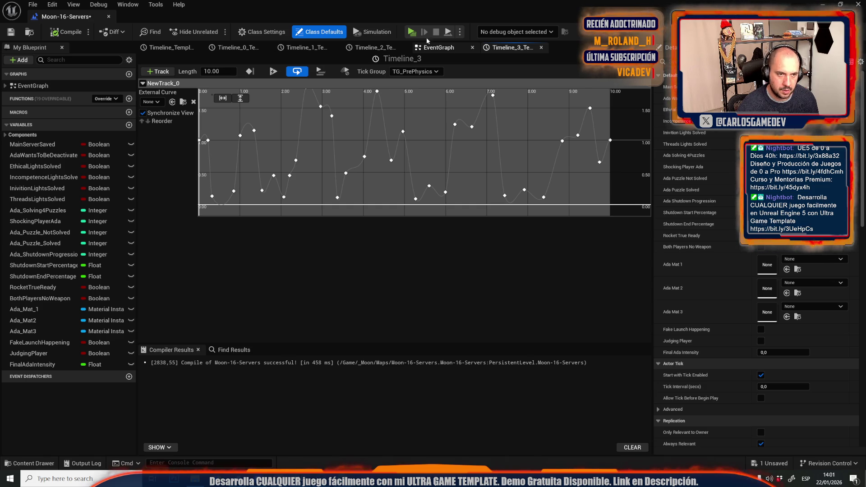
- Add a Timeline 3 getter with Set Play Rate wired before Play from Start, then play-test
{"action": "left_click", "coordinate": [430, 45]}
{"action": "right_click", "coordinate": [291, 141]}
{"action": "type", "text": "get imelin"}
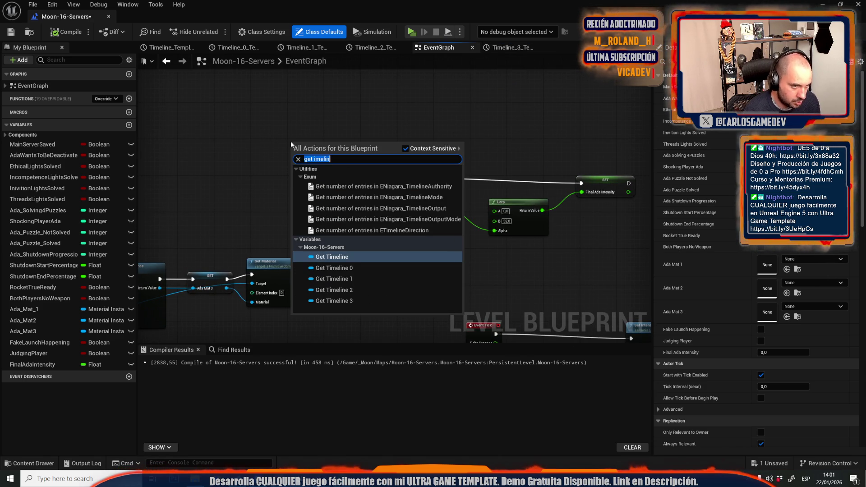
{"action": "type", "text": "get timel"}
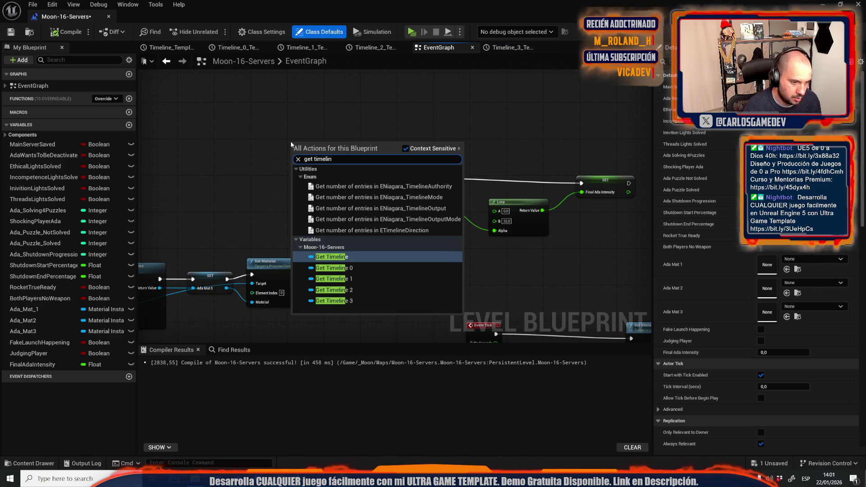
{"action": "key", "text": "Down"}
{"action": "key", "text": "Down"}
{"action": "key", "text": "Down"}
{"action": "key", "text": "Return"}
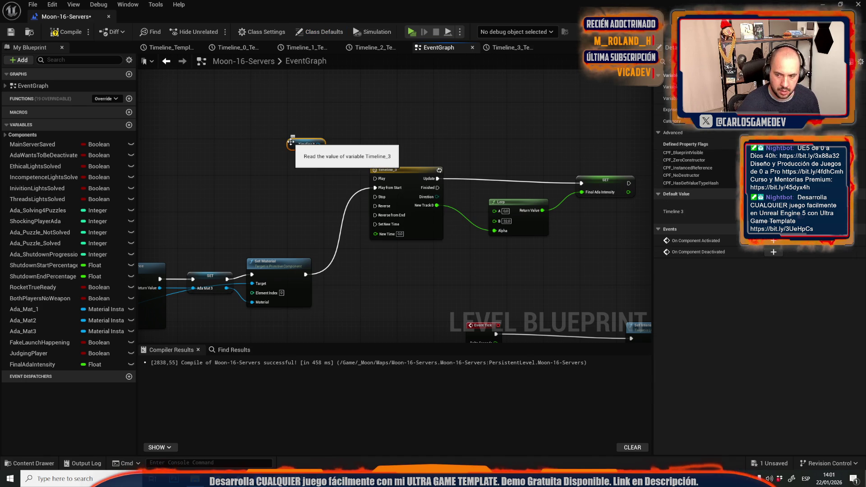
{"action": "left_click_drag", "start_coordinate": [318, 145], "coordinate": [347, 125]}
{"action": "type", "text": "set"}
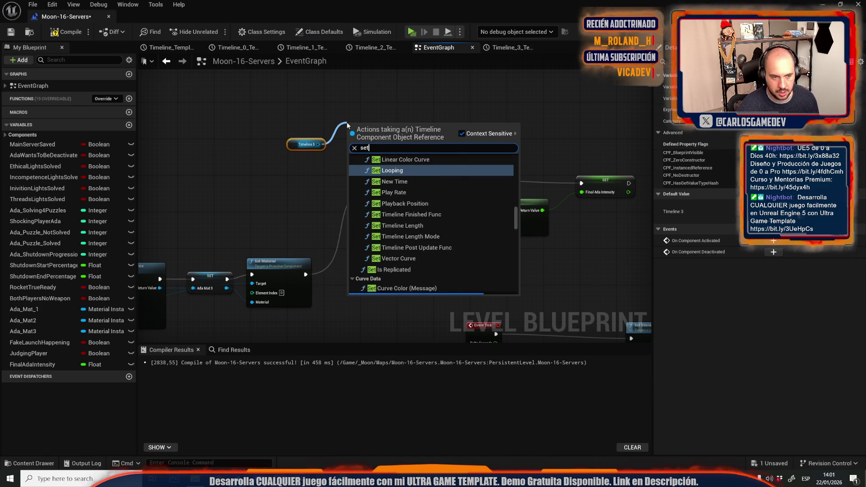
{"action": "type", "text": " play rate"}
{"action": "key", "text": "Return"}
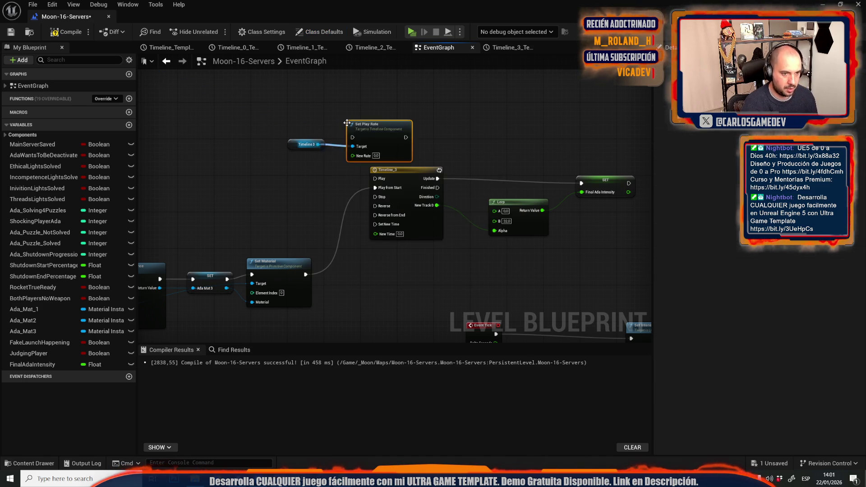
{"action": "left_click", "coordinate": [376, 155]}
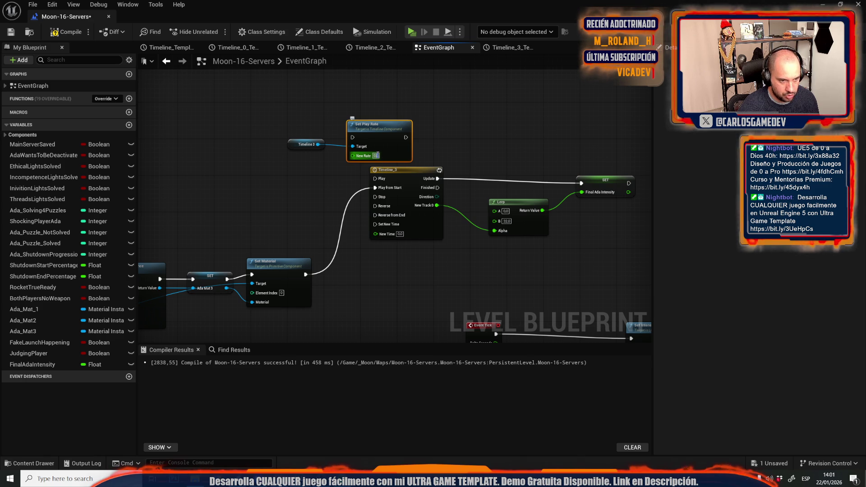
{"action": "left_click_drag", "start_coordinate": [375, 188], "coordinate": [352, 137]}
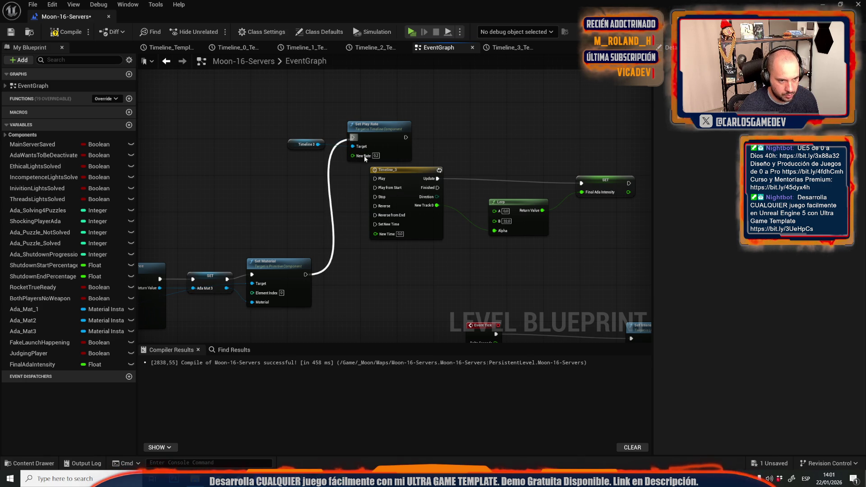
{"action": "left_click_drag", "start_coordinate": [375, 188], "coordinate": [406, 137]}
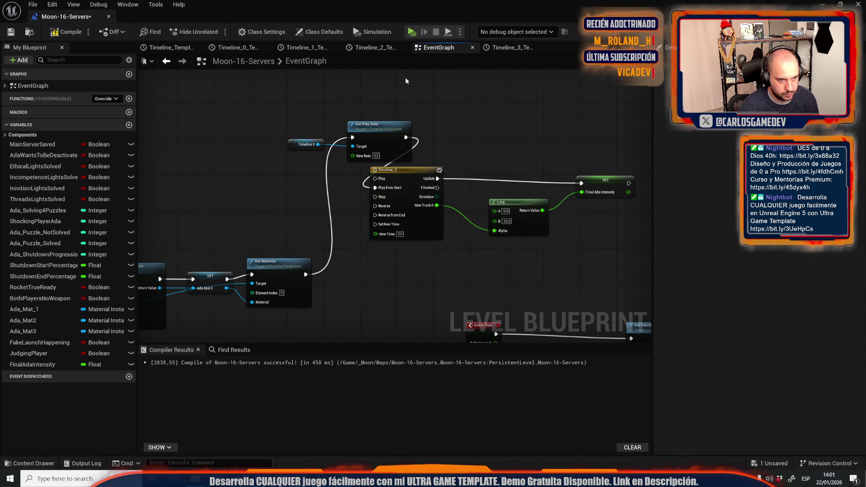
{"action": "left_click", "coordinate": [416, 28]}
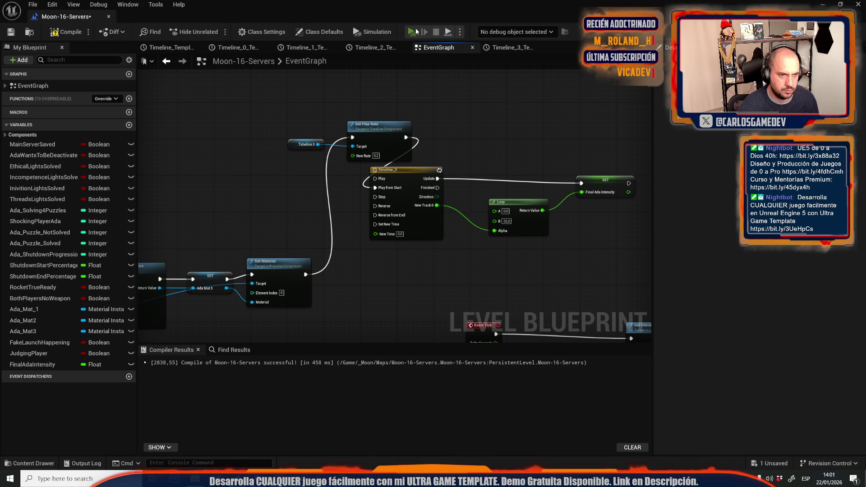
{"action": "key", "text": "w"}
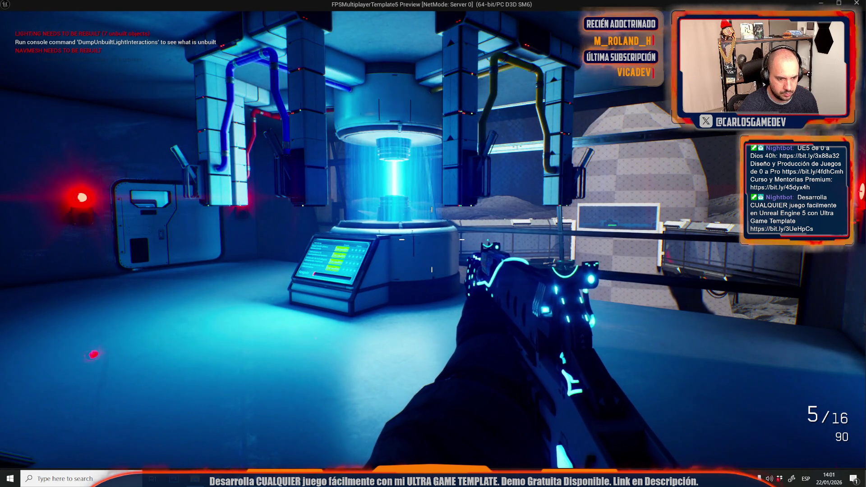
{"action": "mouse_move", "coordinate": [433, 243]}
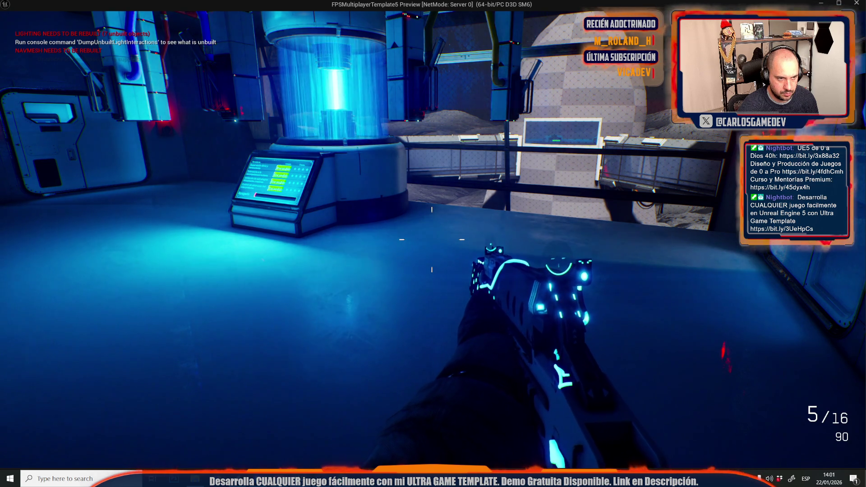
{"action": "key", "text": "w"}
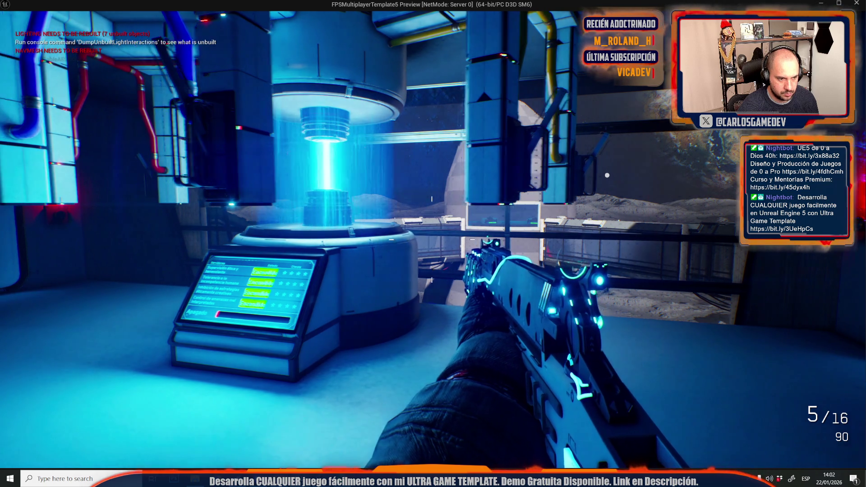
{"action": "key", "text": "w"}
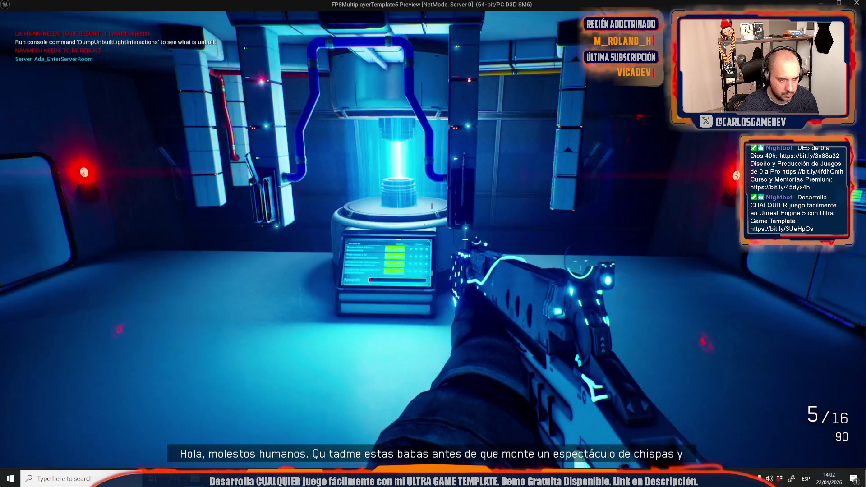
{"action": "key", "text": "w"}
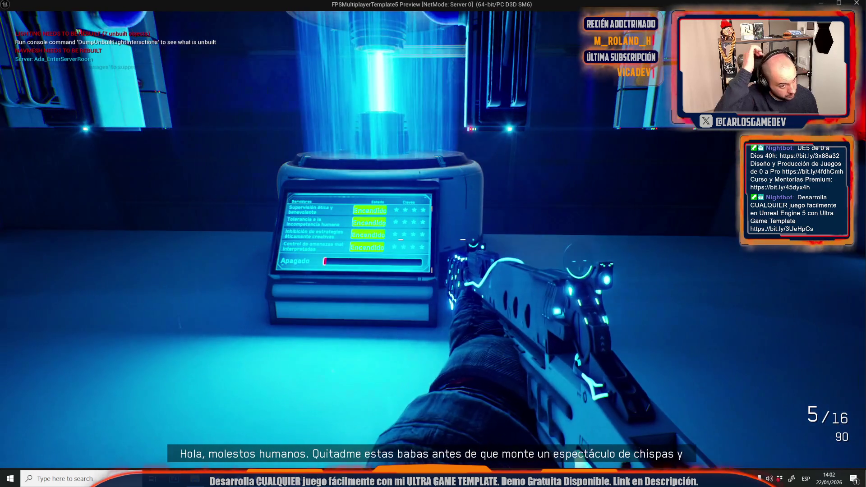
{"action": "key", "text": "Escape"}
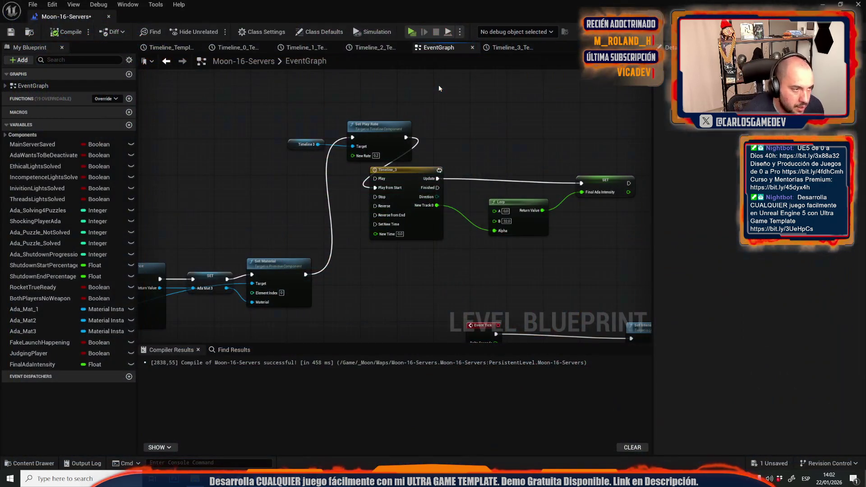
- Duplicate the Timeline 3 getter and Set Play Rate nodes beneath the originals
{"action": "left_click_drag", "start_coordinate": [273, 100], "coordinate": [391, 154]}
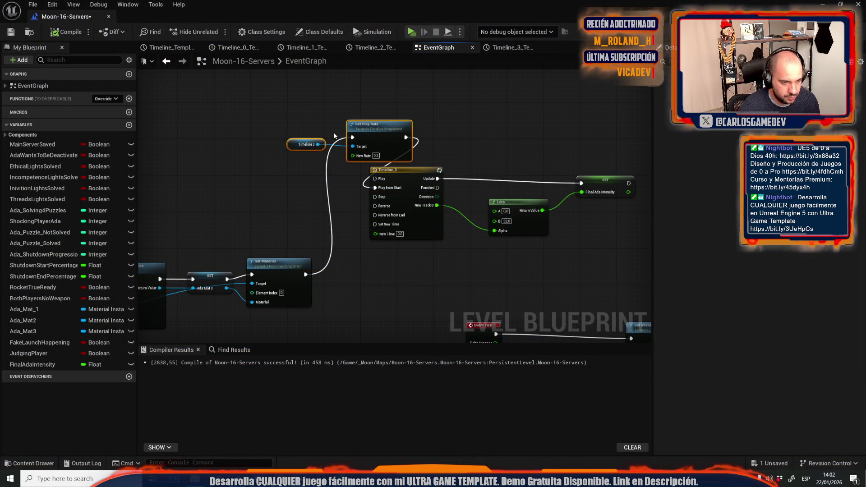
{"action": "scroll", "coordinate": [334, 135], "scroll_direction": "down", "scroll_amount": 4}
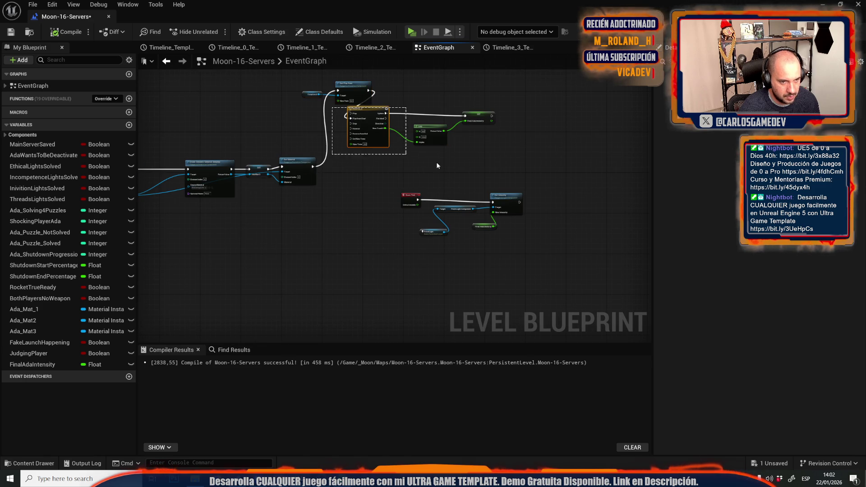
{"action": "key", "text": "ctrl+z"}
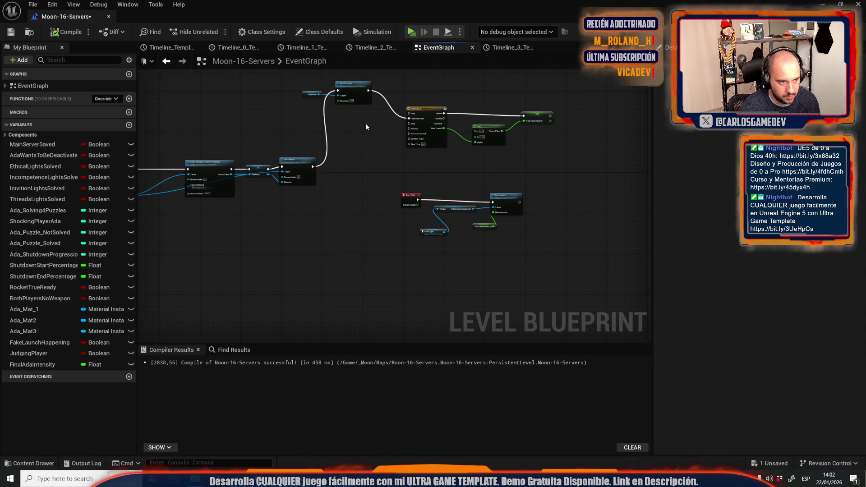
{"action": "scroll", "coordinate": [345, 106], "scroll_direction": "up", "scroll_amount": 4}
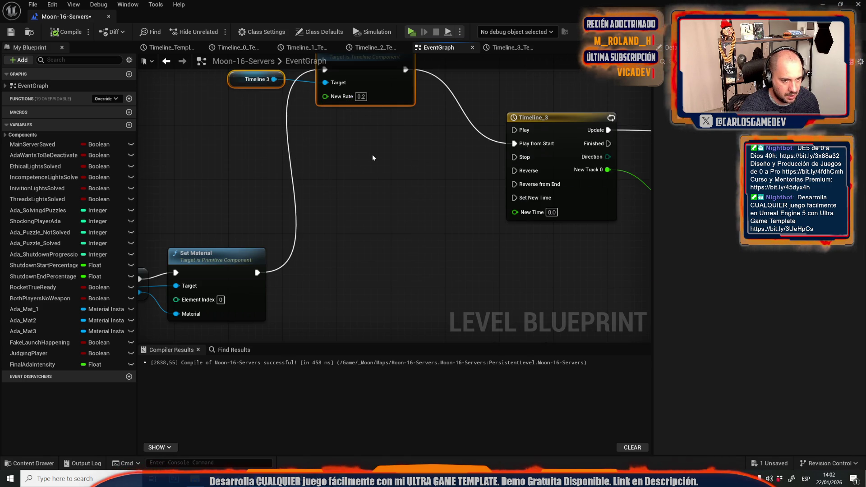
{"action": "key", "text": "ctrl+v"}
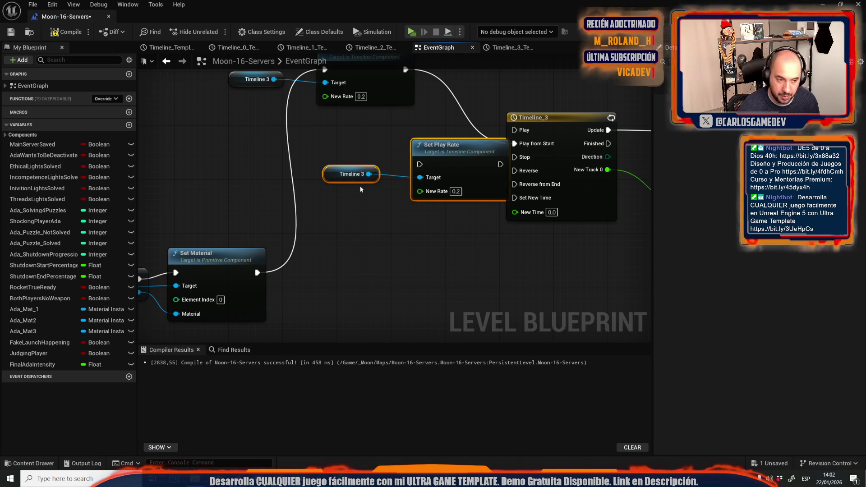
{"action": "left_click_drag", "start_coordinate": [426, 164], "coordinate": [371, 171]}
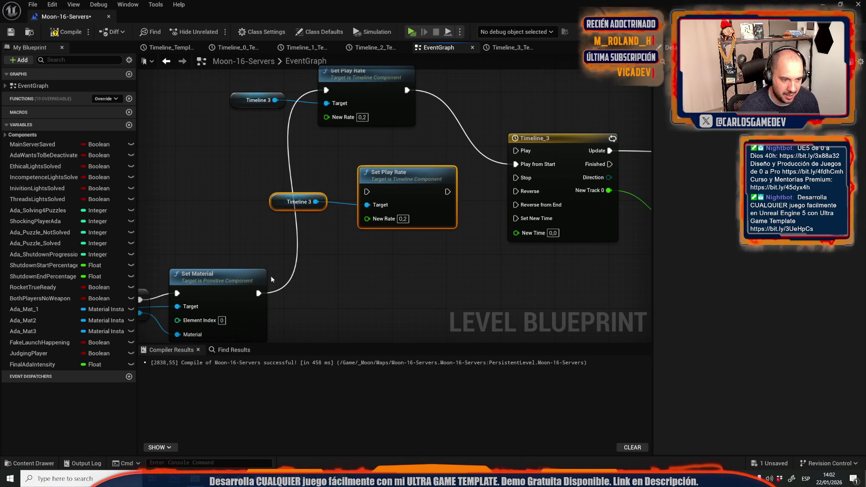
- Wire Set Material through the copy into Play from Start with New Rate 3.0, then play-test
{"action": "mouse_move", "coordinate": [260, 293]}
{"action": "left_mouse_down"}
{"action": "mouse_move", "coordinate": [343, 202]}
{"action": "mouse_move", "coordinate": [367, 192]}
{"action": "left_mouse_up"}
{"action": "left_click_drag", "start_coordinate": [448, 191], "coordinate": [515, 164]}
{"action": "left_click", "coordinate": [403, 219]}
{"action": "type", "text": "3"}
{"action": "left_click", "coordinate": [402, 243]}
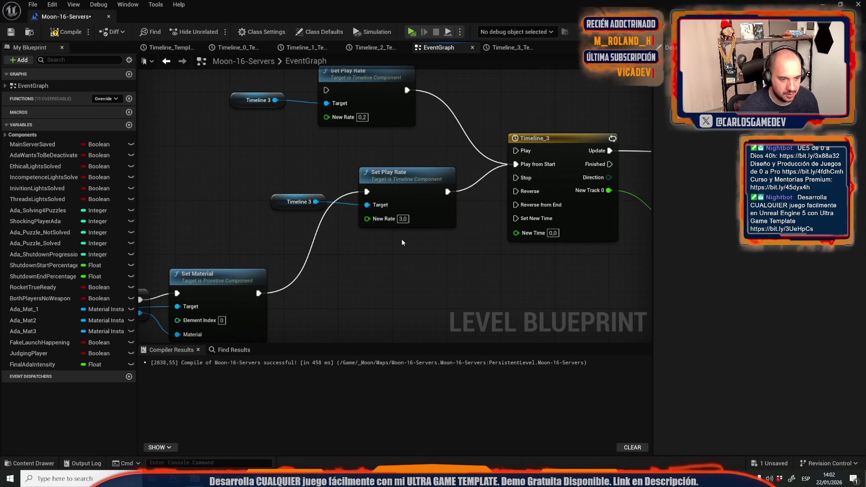
{"action": "left_click", "coordinate": [412, 32]}
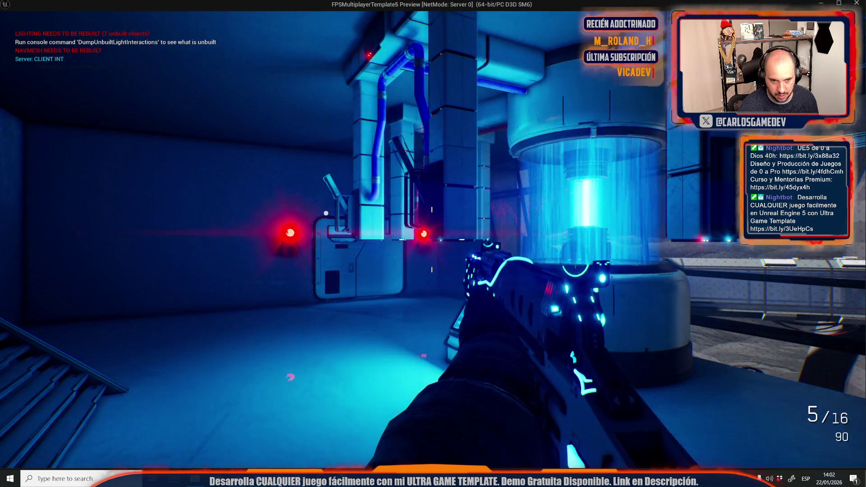
- Play-test the level by walking into the reactor room, then end the test
{"action": "key", "text": "w"}
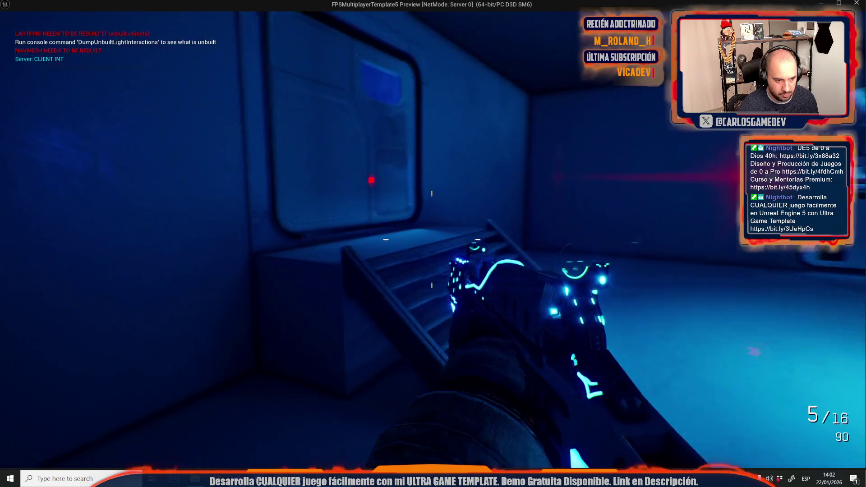
{"action": "key", "text": "a"}
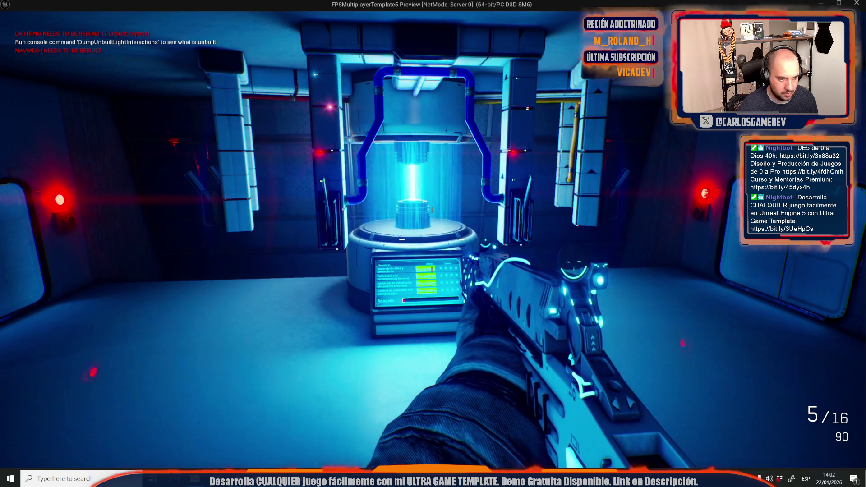
{"action": "key", "text": "Escape"}
- Set the Lerp node's A value to 8,0
{"action": "left_click_drag", "start_coordinate": [568, 90], "coordinate": [458, 186]}
{"action": "type", "text": "8"}
{"action": "key", "text": "Return"}
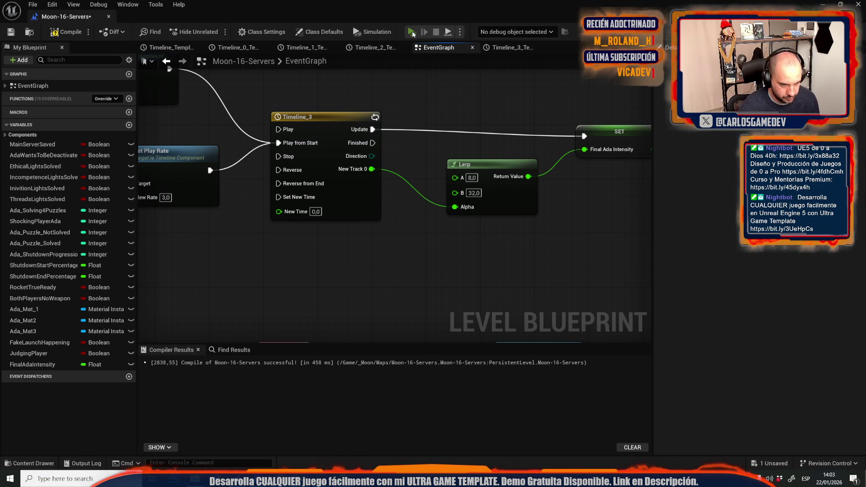
- Play-test the 8,0 Lerp start, then edit the lower Set Play Rate's New Rate
{"action": "left_click", "coordinate": [412, 31]}
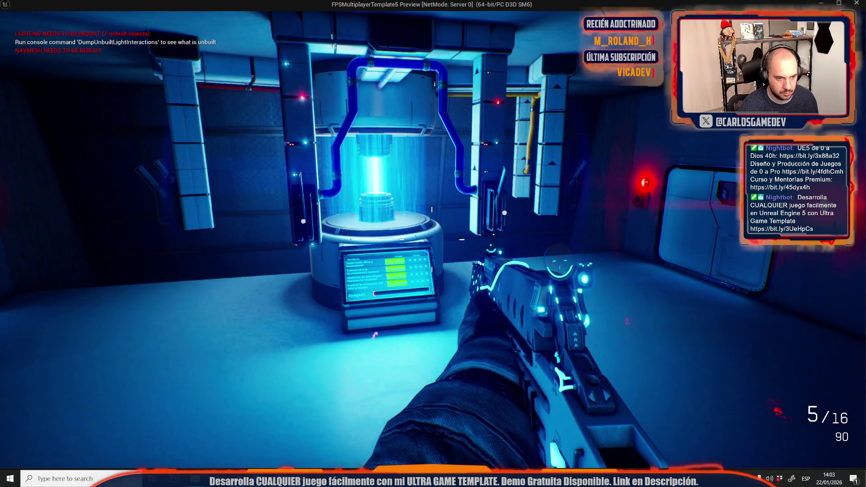
{"action": "key", "text": "Escape"}
{"action": "mouse_move", "coordinate": [466, 112]}
{"action": "left_mouse_down"}
{"action": "mouse_move", "coordinate": [470, 123]}
{"action": "mouse_move", "coordinate": [622, 165]}
{"action": "left_mouse_up"}
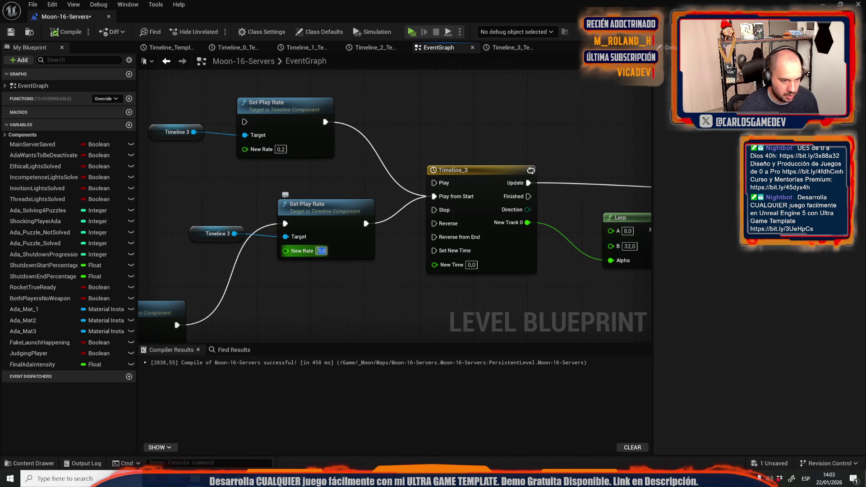
{"action": "left_click", "coordinate": [322, 250]}
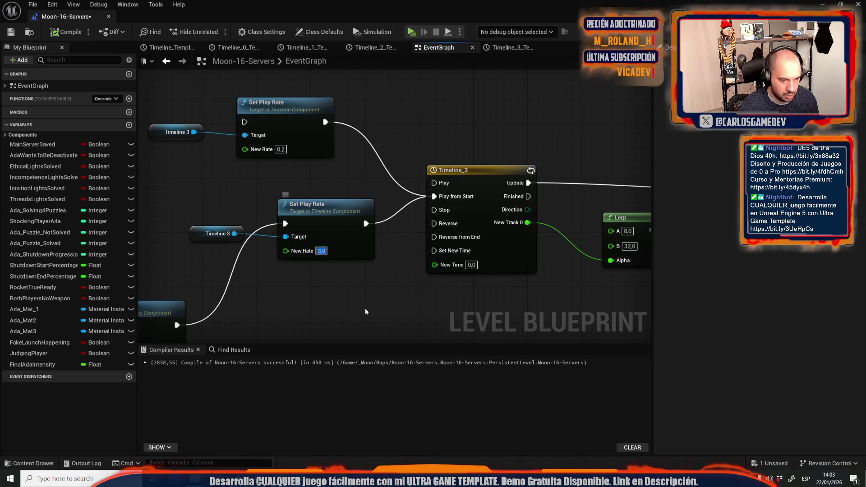
- Play-test the changed play rate by walking into the server room
{"action": "left_click", "coordinate": [413, 34]}
{"action": "key", "text": "w"}
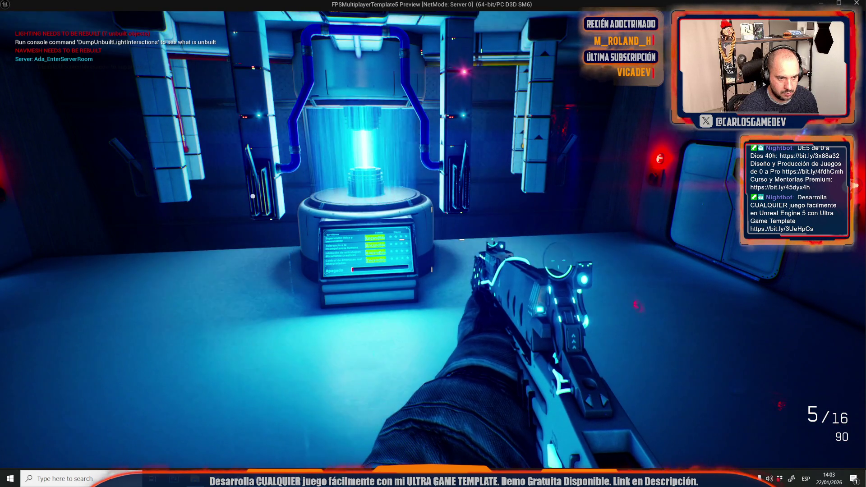
{"action": "key", "text": "Escape"}
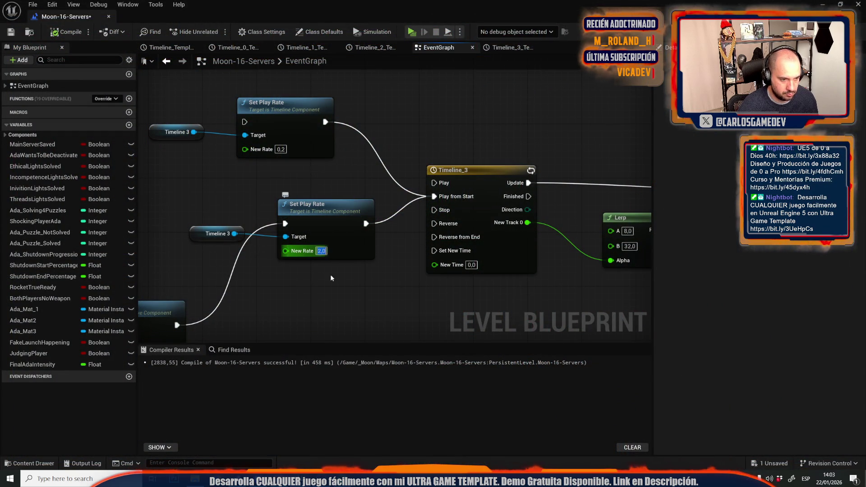
- Play-test again, then reconnect Set Material's exec wire to the upper 0,2 Set Play Rate
{"action": "left_click", "coordinate": [409, 32]}
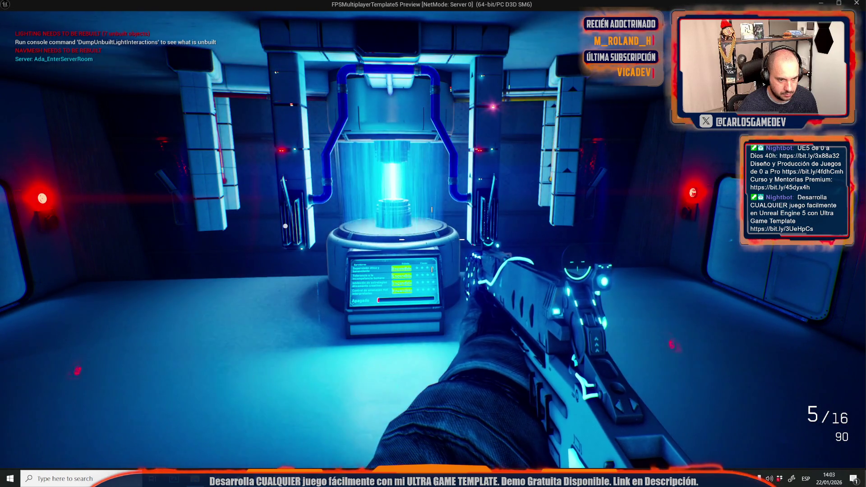
{"action": "key", "text": "Escape"}
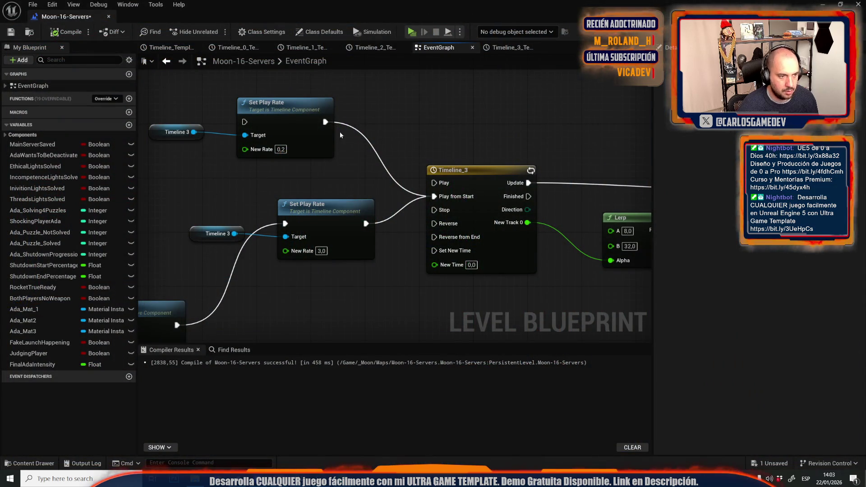
{"action": "left_click_drag", "start_coordinate": [287, 223], "coordinate": [245, 122]}
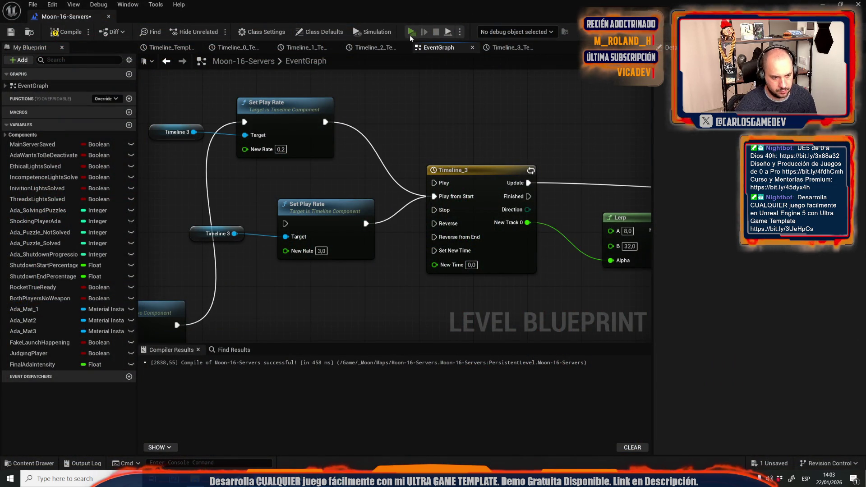
- Play-test the level with Set Material driving the 0,2 play rate, then stop
{"action": "left_click", "coordinate": [410, 34]}
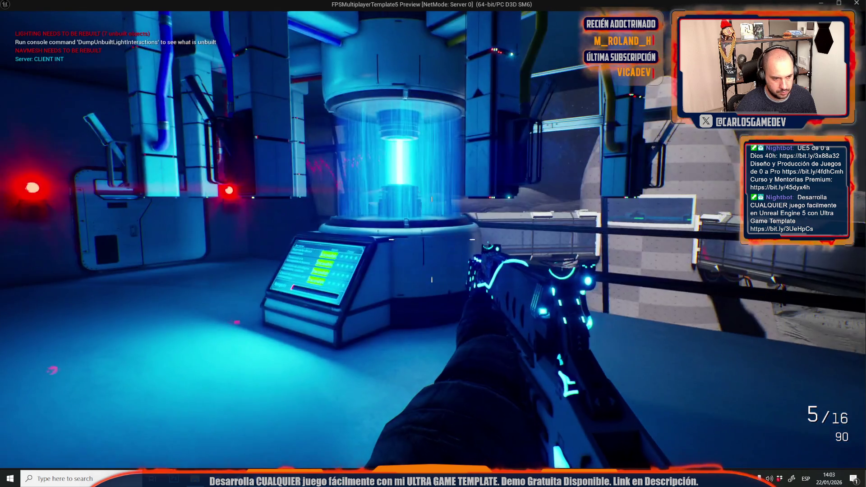
{"action": "mouse_move", "coordinate": [433, 244]}
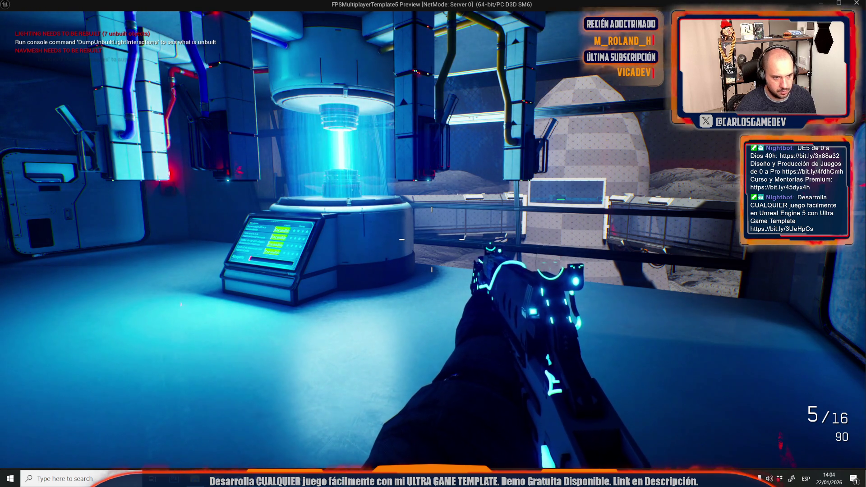
{"action": "key", "text": "Escape"}
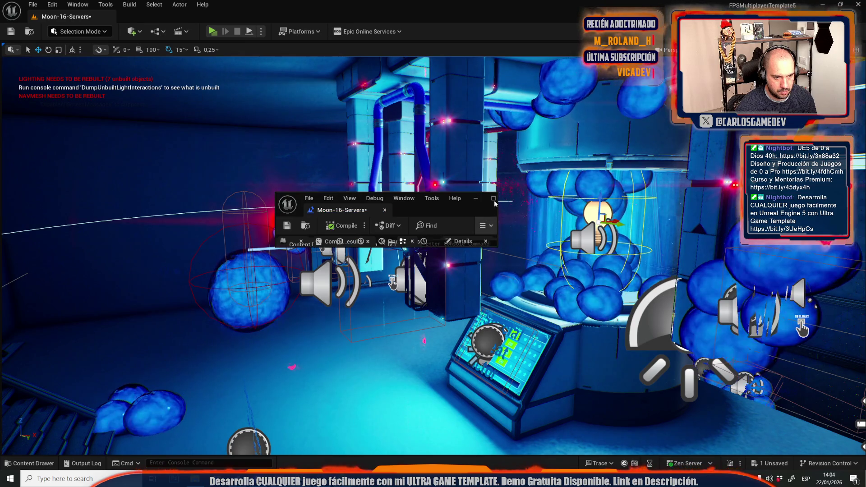
- Restore the Level Blueprint editor, set the Lerp B value to 64,0, and start a play-test
{"action": "left_click", "coordinate": [494, 199]}
{"action": "type", "text": "64"}
{"action": "key", "text": "Return"}
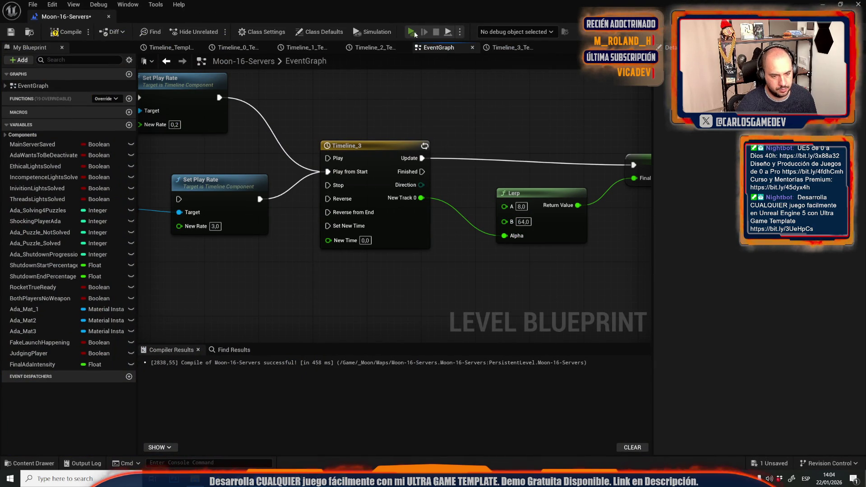
{"action": "left_click", "coordinate": [412, 31]}
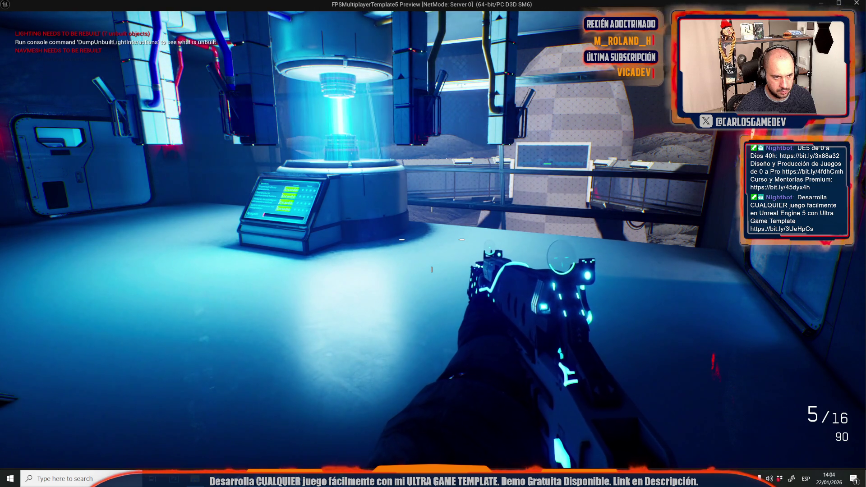
- Walk up to the reactor console in the play-test, then stop it and return to the EventGraph
{"action": "key", "text": "w"}
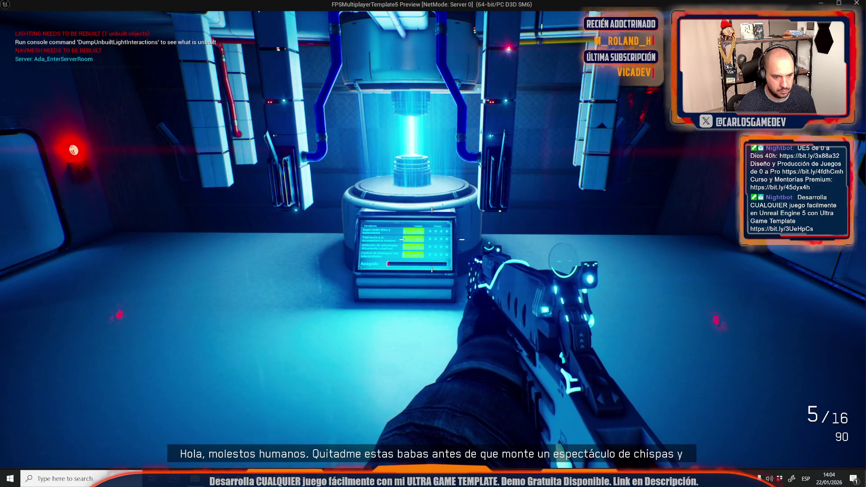
{"action": "key", "text": "w"}
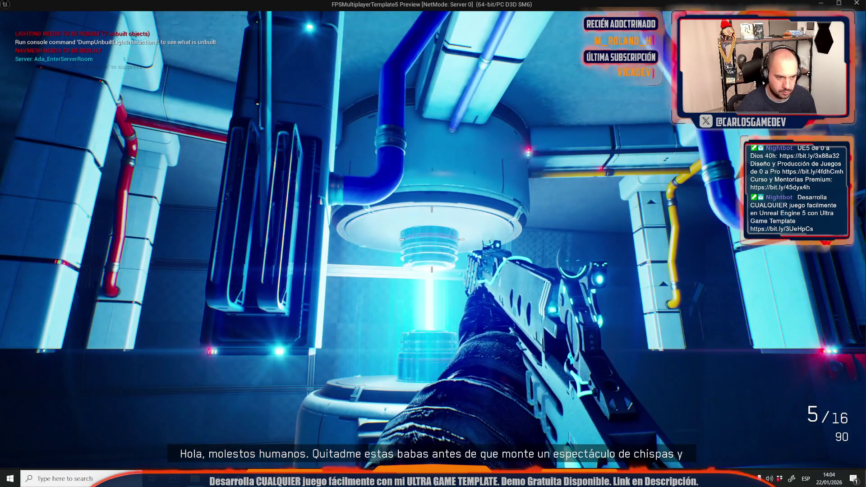
{"action": "key", "text": "alt+Tab"}
{"action": "key", "text": "Escape"}
{"action": "scroll", "coordinate": [421, 118], "scroll_direction": "down", "scroll_amount": 3}
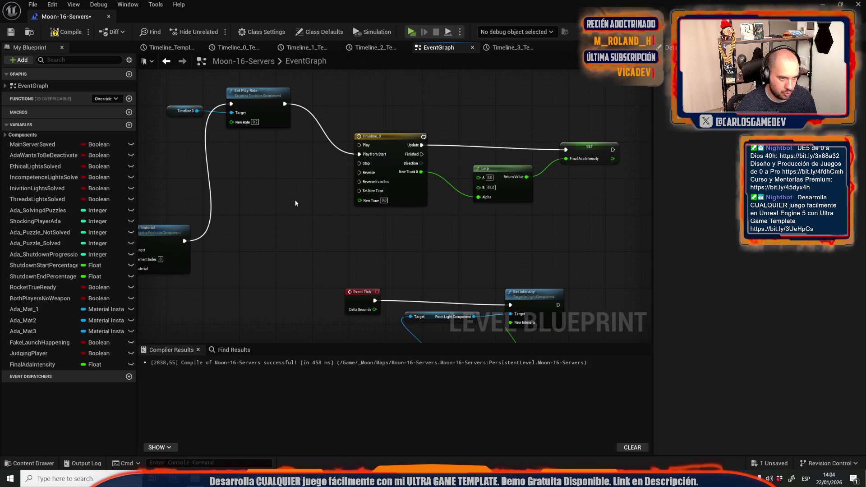
- Move the FinalPersianas and Set Actor Hidden In Game nodes to the right
{"action": "scroll", "coordinate": [354, 161], "scroll_direction": "down", "scroll_amount": 6}
{"action": "scroll", "coordinate": [312, 131], "scroll_direction": "up", "scroll_amount": 5}
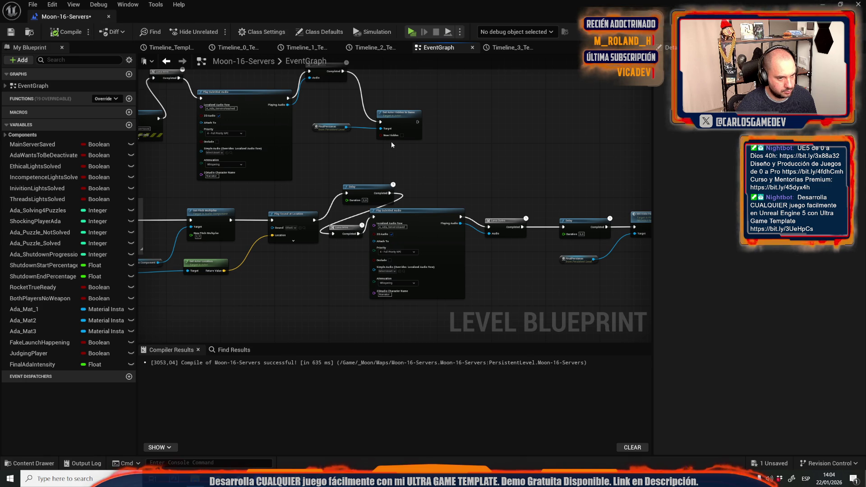
{"action": "left_click_drag", "start_coordinate": [481, 132], "coordinate": [591, 303]}
{"action": "left_click_drag", "start_coordinate": [456, 265], "coordinate": [333, 161]}
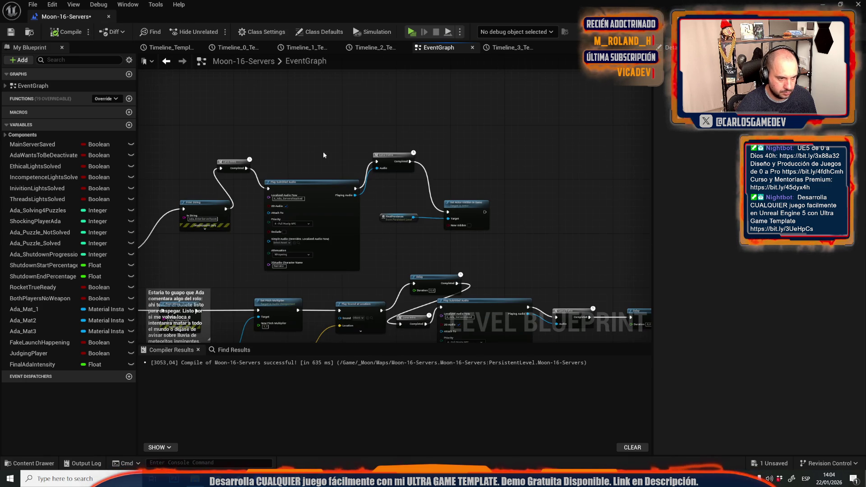
{"action": "scroll", "coordinate": [426, 179], "scroll_direction": "up", "scroll_amount": 3}
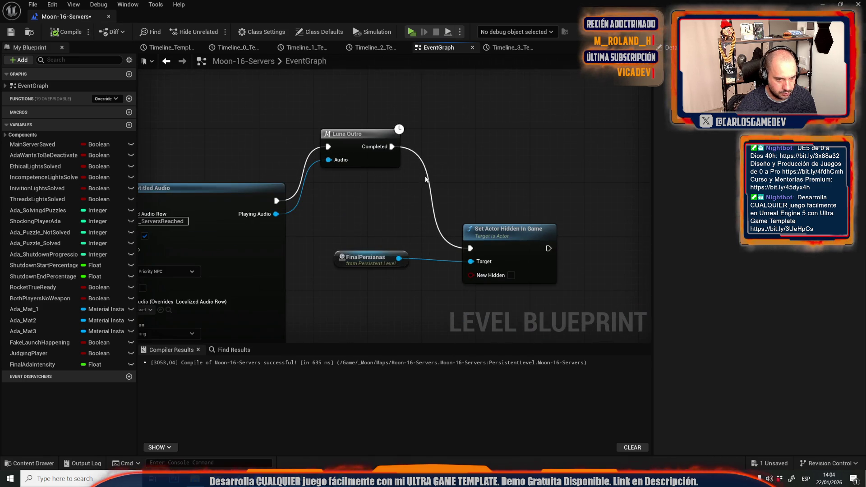
{"action": "scroll", "coordinate": [351, 210], "scroll_direction": "down", "scroll_amount": 2}
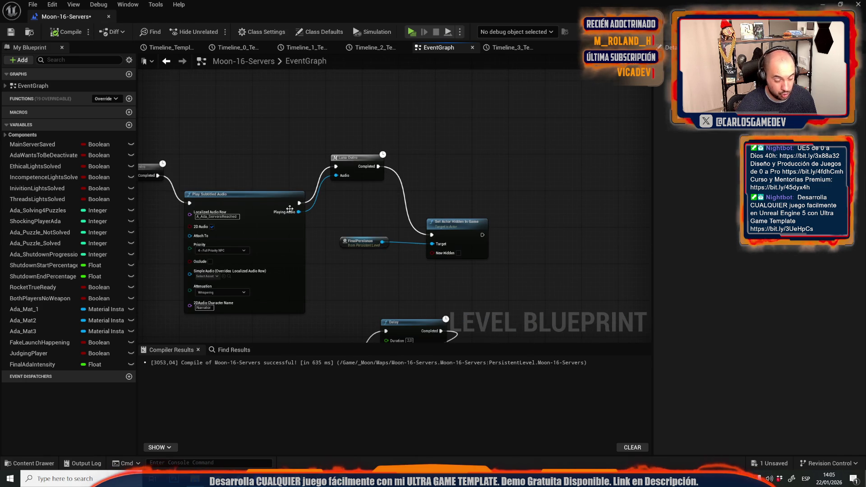
{"action": "left_click", "coordinate": [190, 188]}
{"action": "left_click_drag", "start_coordinate": [345, 216], "coordinate": [424, 257]}
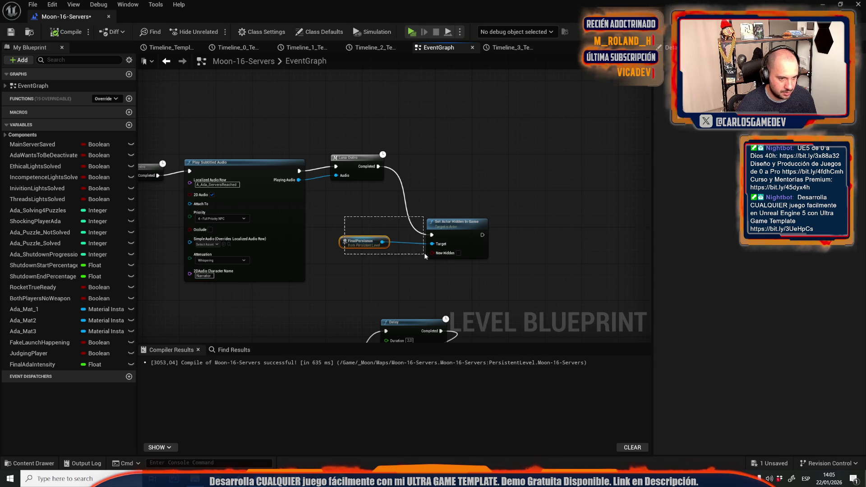
{"action": "mouse_move", "coordinate": [388, 214]}
{"action": "left_mouse_down"}
{"action": "mouse_move", "coordinate": [447, 252]}
{"action": "mouse_move", "coordinate": [483, 246]}
{"action": "left_mouse_up"}
- Move Luna Outro right, then shift all four outro-chain nodes further right
{"action": "left_click_drag", "start_coordinate": [362, 163], "coordinate": [403, 172]}
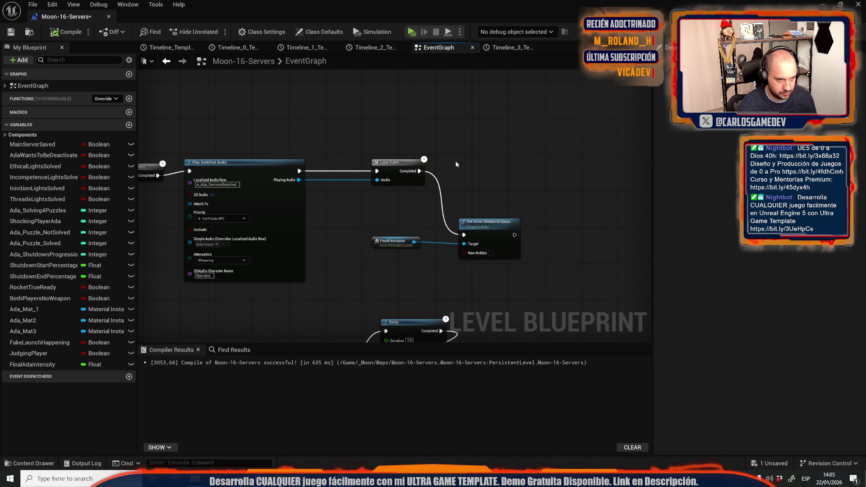
{"action": "scroll", "coordinate": [457, 165], "scroll_direction": "down", "scroll_amount": 6}
{"action": "scroll", "coordinate": [287, 205], "scroll_direction": "up", "scroll_amount": 6}
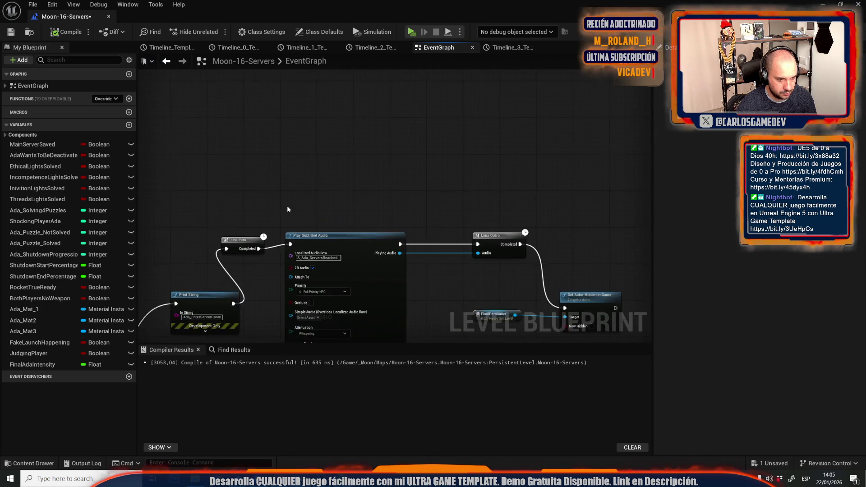
{"action": "mouse_move", "coordinate": [284, 76]}
{"action": "left_mouse_down"}
{"action": "mouse_move", "coordinate": [419, 232]}
{"action": "mouse_move", "coordinate": [595, 219]}
{"action": "left_mouse_up"}
{"action": "left_click_drag", "start_coordinate": [348, 123], "coordinate": [454, 123]}
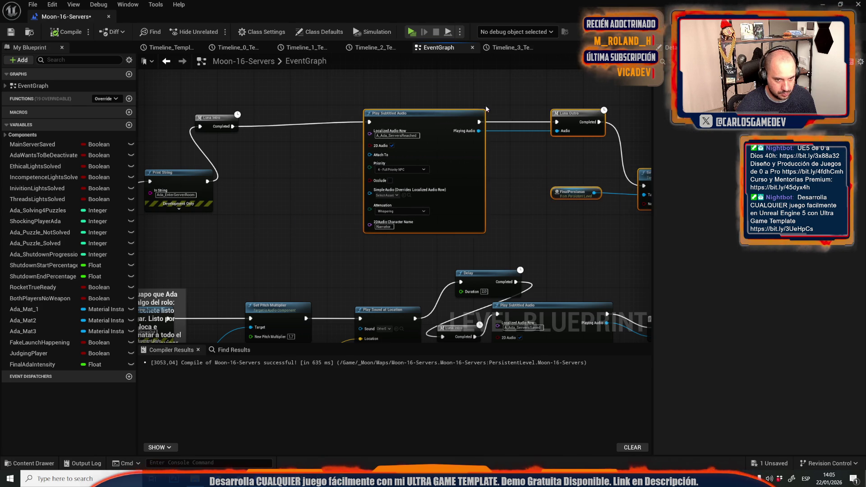
{"action": "left_click", "coordinate": [383, 121]}
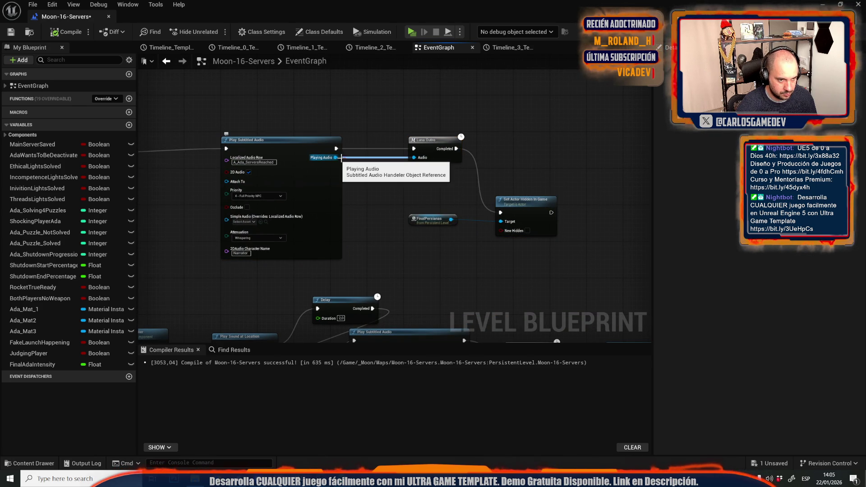
{"action": "left_click", "coordinate": [420, 139]}
- Inspect the Luna Outro macro graph, then close it and fit the event graph
{"action": "double_click", "coordinate": [420, 139]}
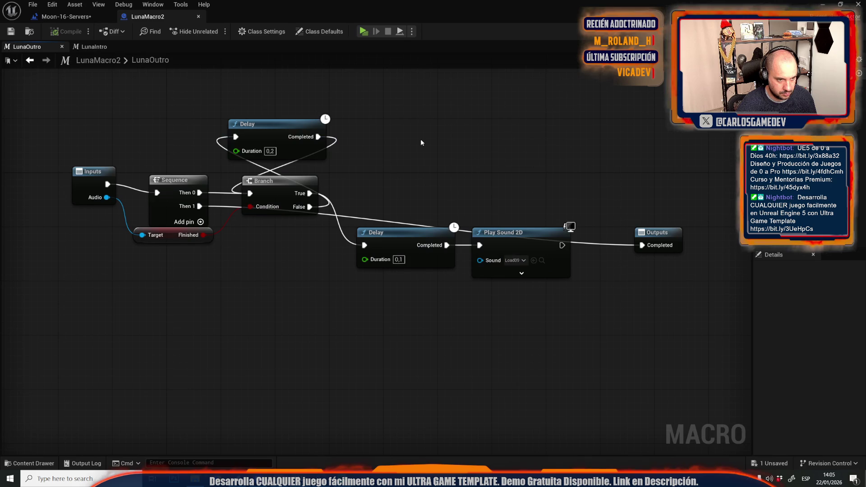
{"action": "scroll", "coordinate": [413, 137], "scroll_direction": "down", "scroll_amount": 2}
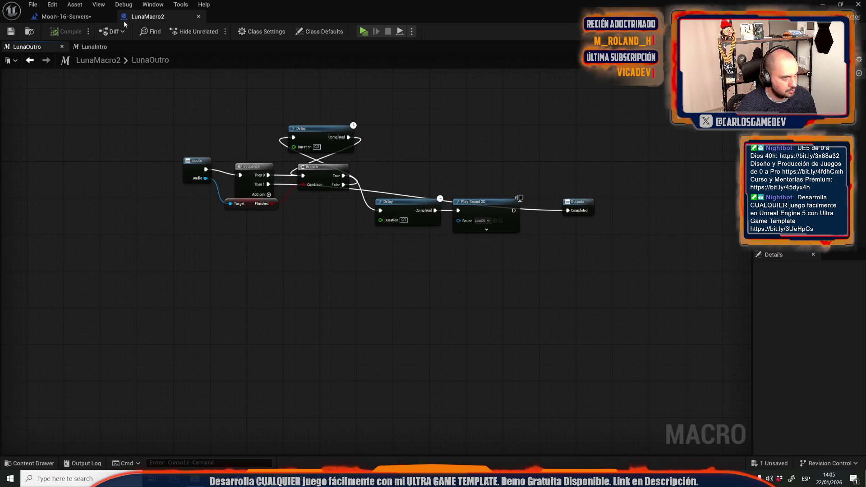
{"action": "middle_click", "coordinate": [148, 17]}
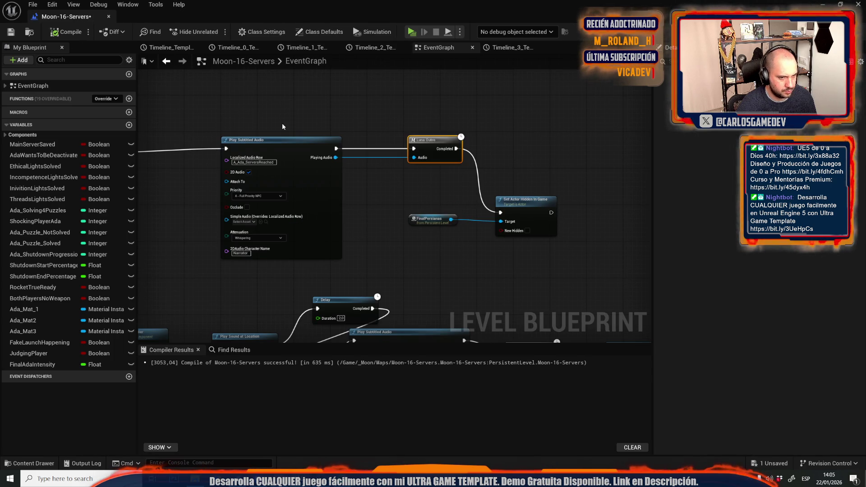
{"action": "key", "text": "Home"}
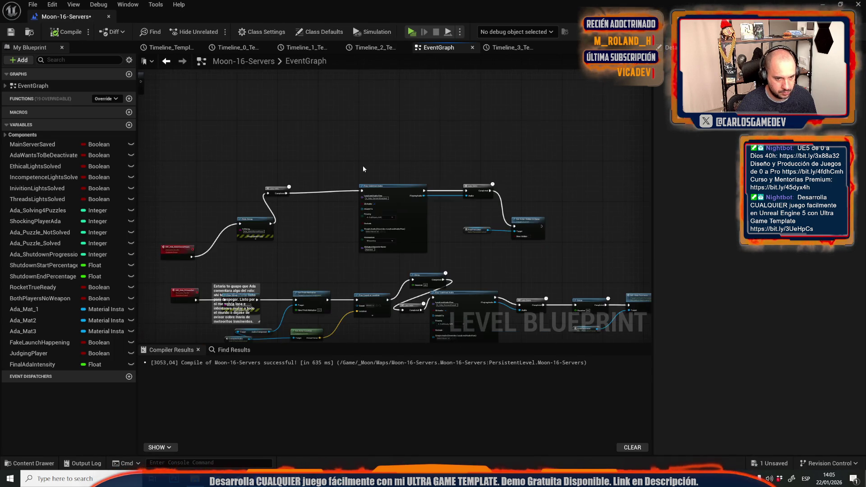
{"action": "scroll", "coordinate": [363, 166], "scroll_direction": "up", "scroll_amount": 3}
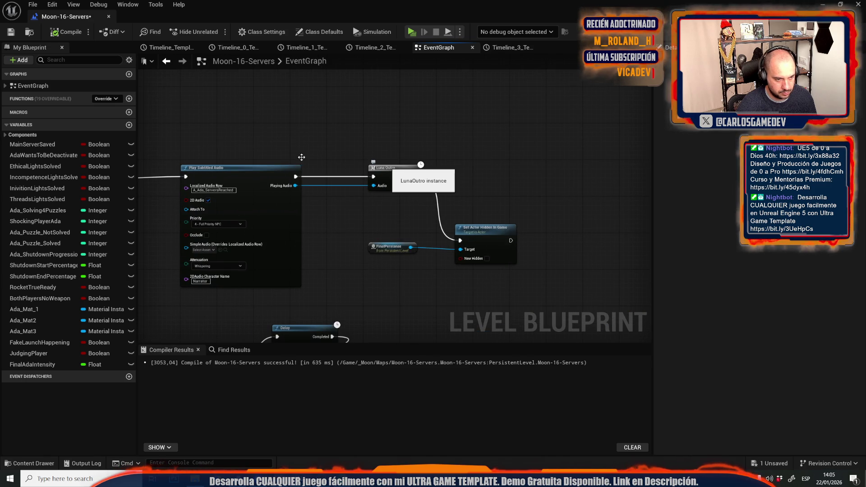
- Reposition the Luna Intro node ahead of Play Subtitled Audio and add a new function
{"action": "left_click_drag", "start_coordinate": [386, 166], "coordinate": [469, 159]}
{"action": "left_click_drag", "start_coordinate": [265, 187], "coordinate": [358, 185]}
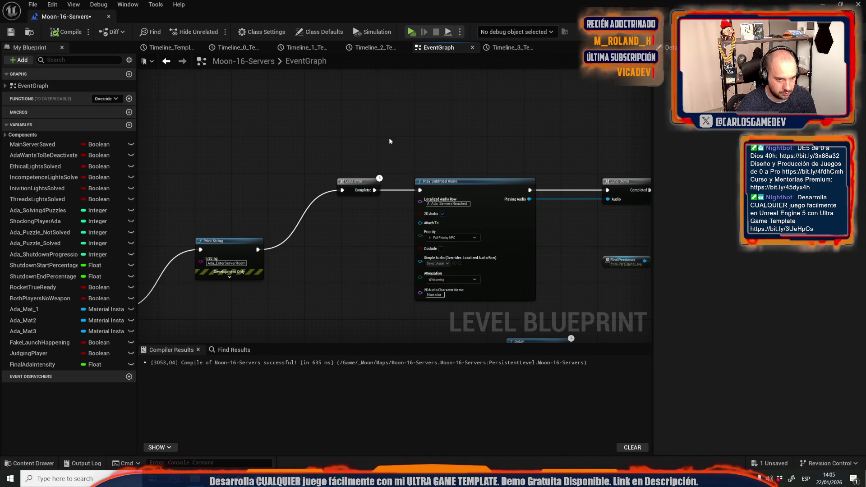
{"action": "scroll", "coordinate": [234, 204], "scroll_direction": "down", "scroll_amount": 3}
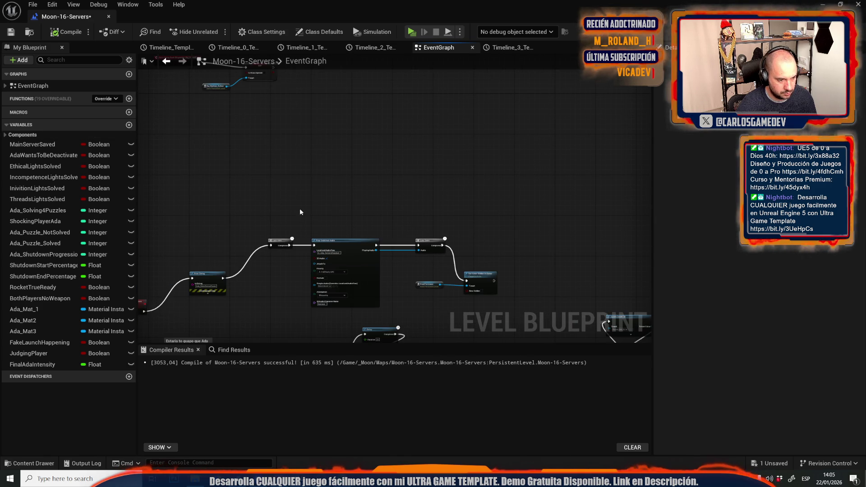
{"action": "scroll", "coordinate": [289, 209], "scroll_direction": "up", "scroll_amount": 4}
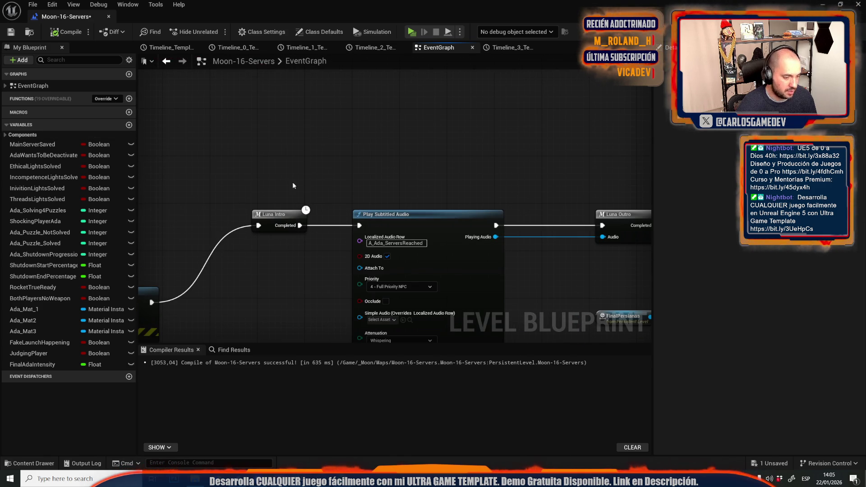
{"action": "left_click_drag", "start_coordinate": [269, 214], "coordinate": [239, 214]}
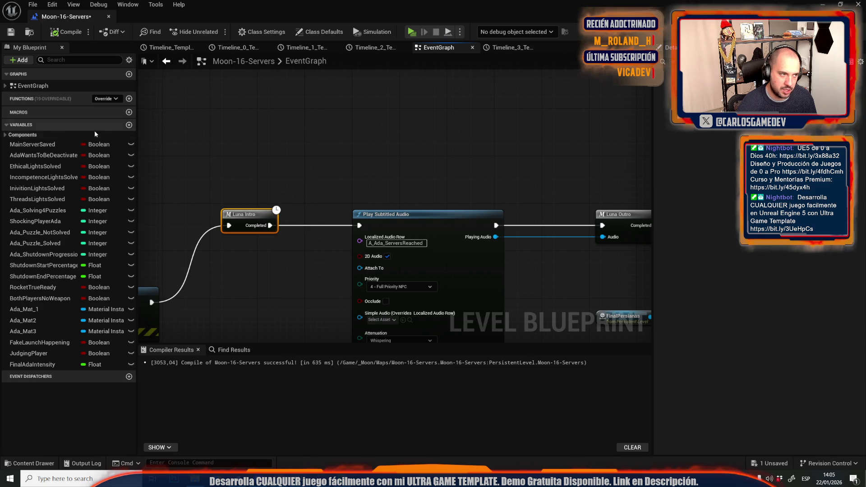
{"action": "left_click", "coordinate": [129, 99]}
{"action": "type", "text": "LunaStartTalking"}
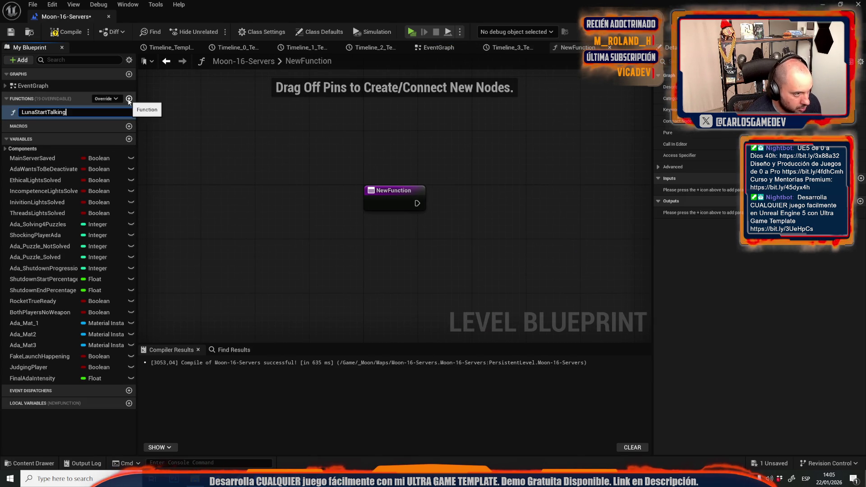
- Name the function LunaStartTalking and wire pasted Timeline 3 and Set Play Rate nodes into it
{"action": "key", "text": "Return"}
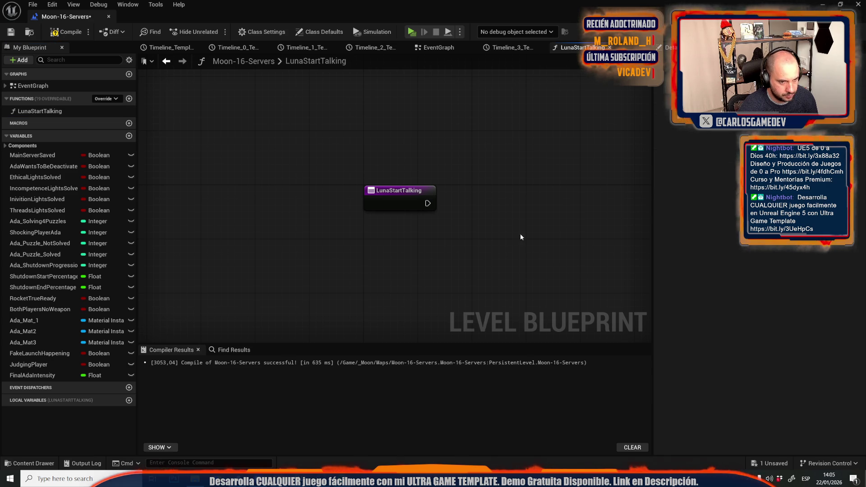
{"action": "key", "text": "ctrl+v"}
{"action": "mouse_move", "coordinate": [427, 204]}
{"action": "left_mouse_down"}
{"action": "mouse_move", "coordinate": [551, 225]}
{"action": "mouse_move", "coordinate": [578, 196]}
{"action": "left_mouse_up"}
{"action": "left_click", "coordinate": [508, 146]}
{"action": "mouse_move", "coordinate": [462, 213]}
{"action": "left_mouse_down"}
{"action": "mouse_move", "coordinate": [459, 241]}
{"action": "mouse_move", "coordinate": [334, 241]}
{"action": "left_mouse_up"}
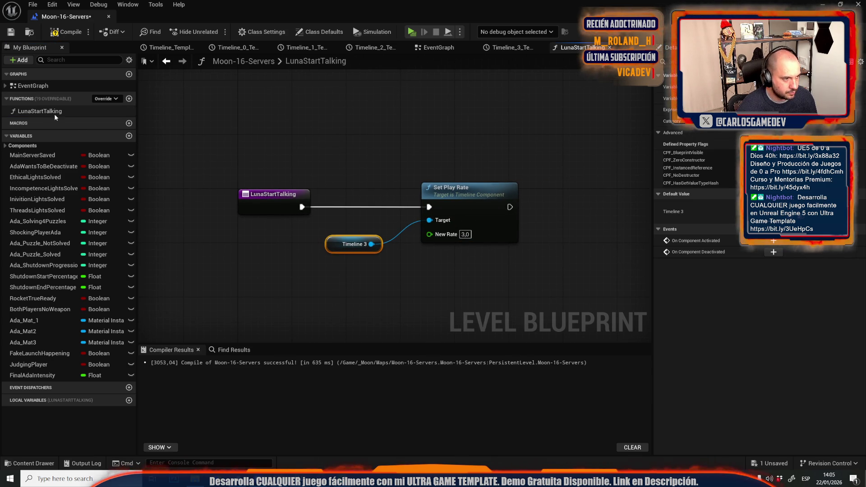
- Duplicate LunaStartTalking as LunaStopTalking and compile the Level Blueprint
{"action": "left_click", "coordinate": [42, 110]}
{"action": "right_click", "coordinate": [42, 109]}
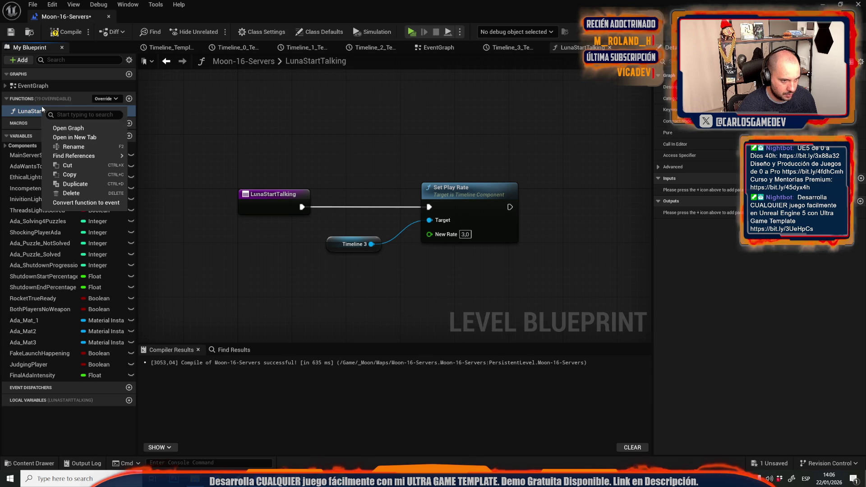
{"action": "left_click", "coordinate": [75, 184]}
{"action": "type", "text": "LunaStopTalking"}
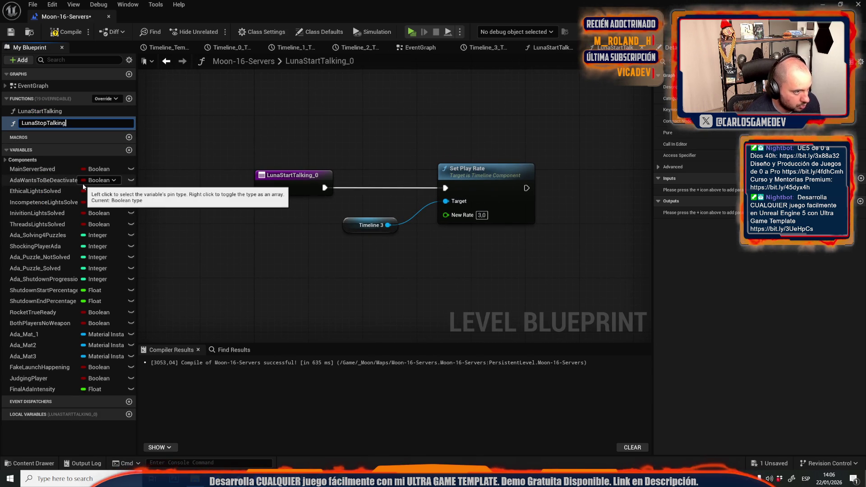
{"action": "key", "text": "Return"}
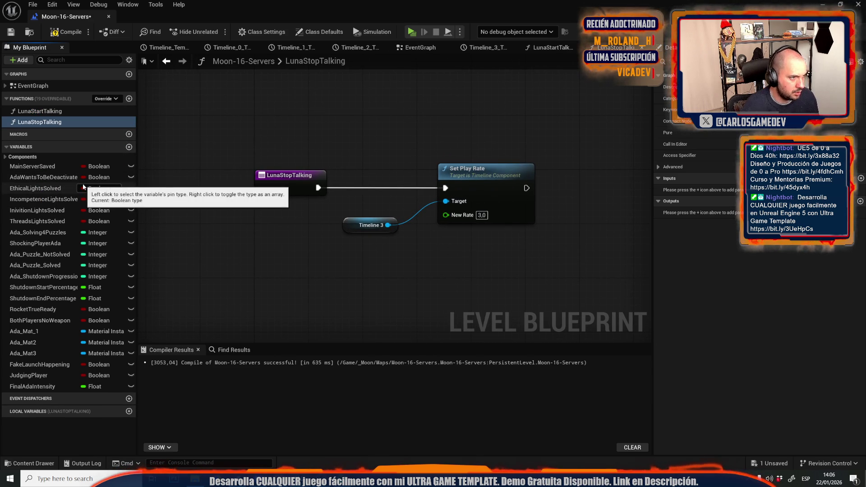
{"action": "key", "text": "F7"}
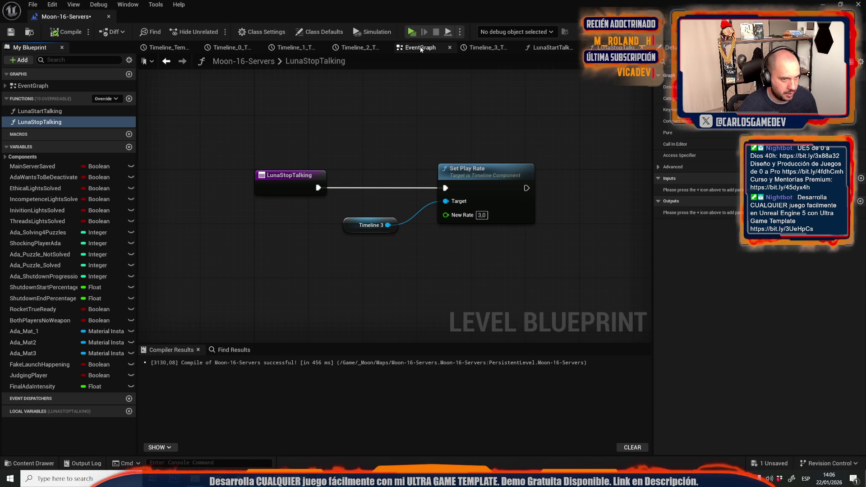
- Return to the EventGraph to check the timeline nodes
{"action": "left_click", "coordinate": [421, 48]}
{"action": "scroll", "coordinate": [429, 139], "scroll_direction": "down", "scroll_amount": 5}
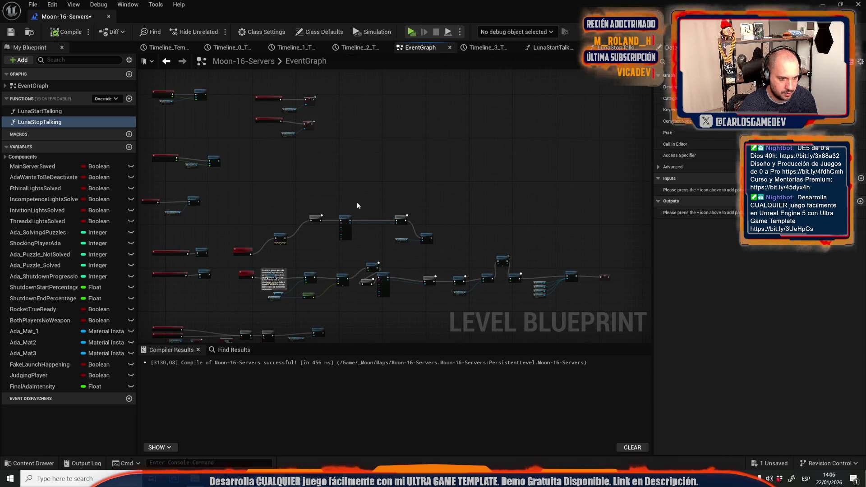
{"action": "scroll", "coordinate": [361, 206], "scroll_direction": "up", "scroll_amount": 5}
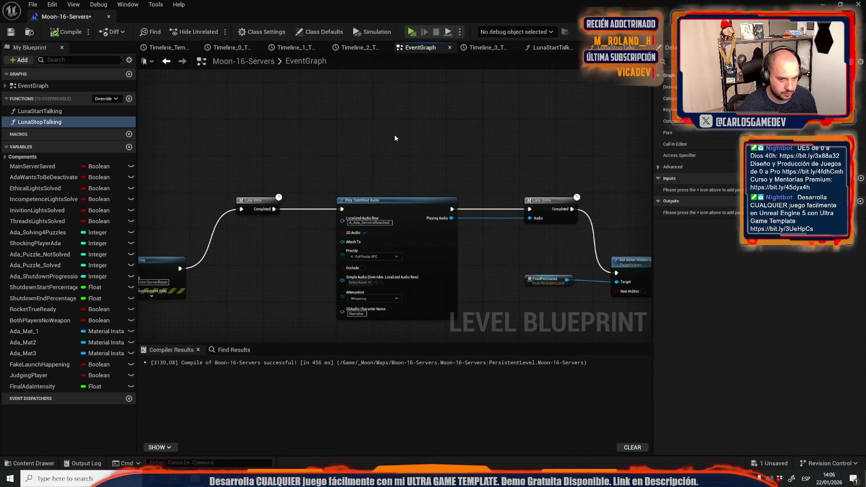
{"action": "scroll", "coordinate": [360, 134], "scroll_direction": "down", "scroll_amount": 5}
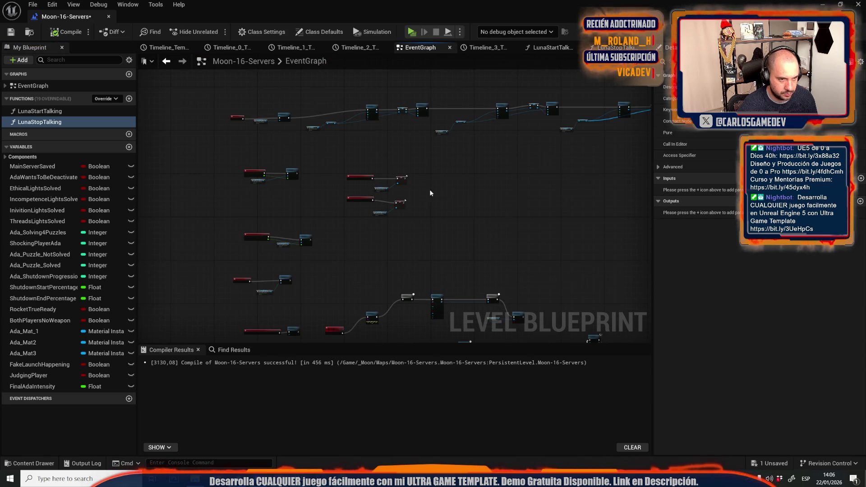
{"action": "scroll", "coordinate": [532, 152], "scroll_direction": "up", "scroll_amount": 5}
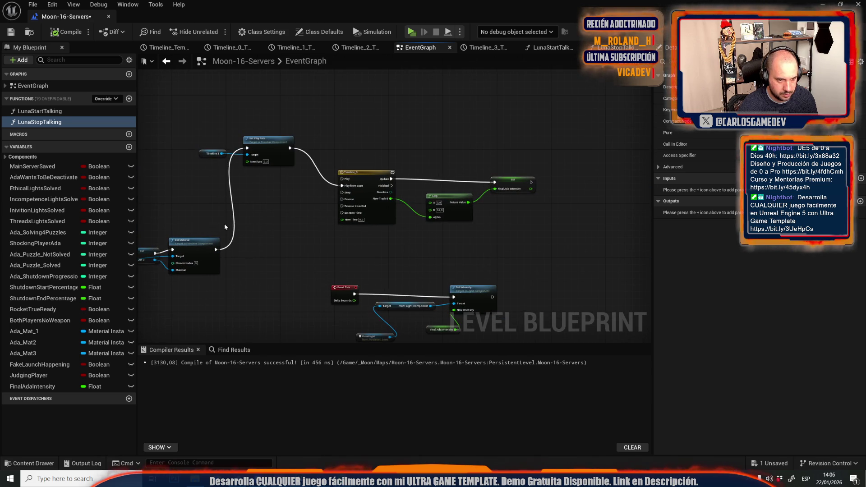
- Set LunaStopTalking's New Rate to 0.2, recompile, and go back to the EventGraph
{"action": "double_click", "coordinate": [65, 122]}
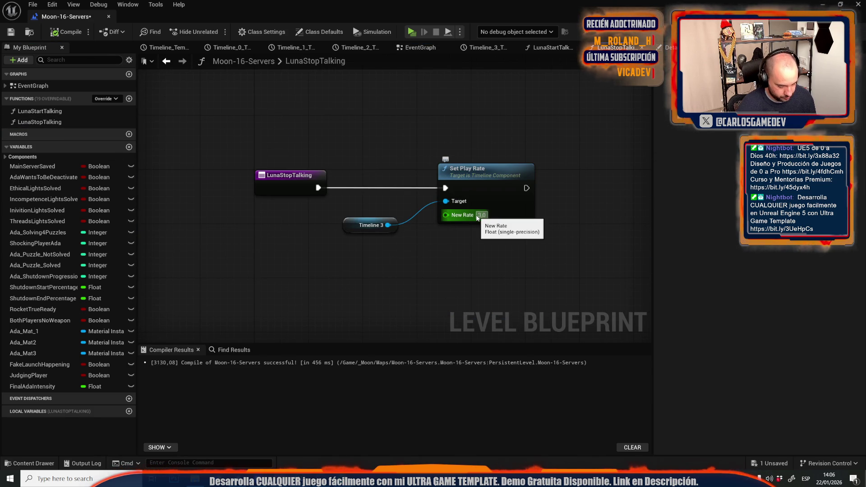
{"action": "type", "text": ".2"}
{"action": "key", "text": "Return"}
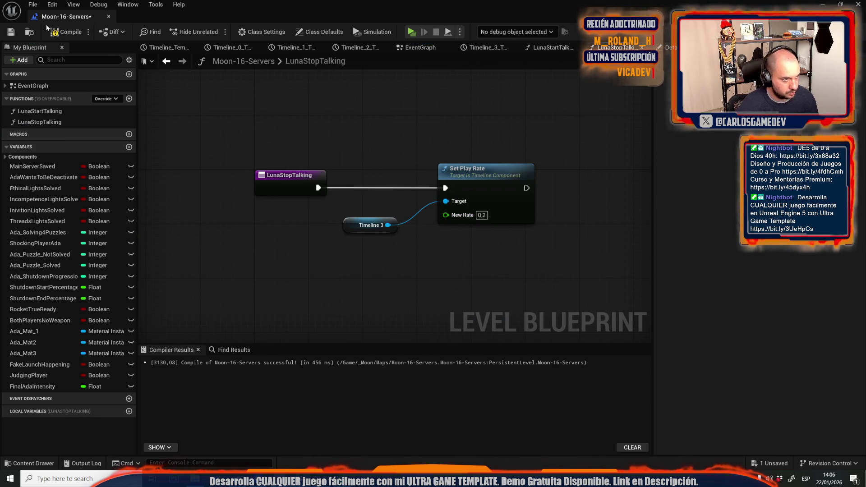
{"action": "key", "text": "F7"}
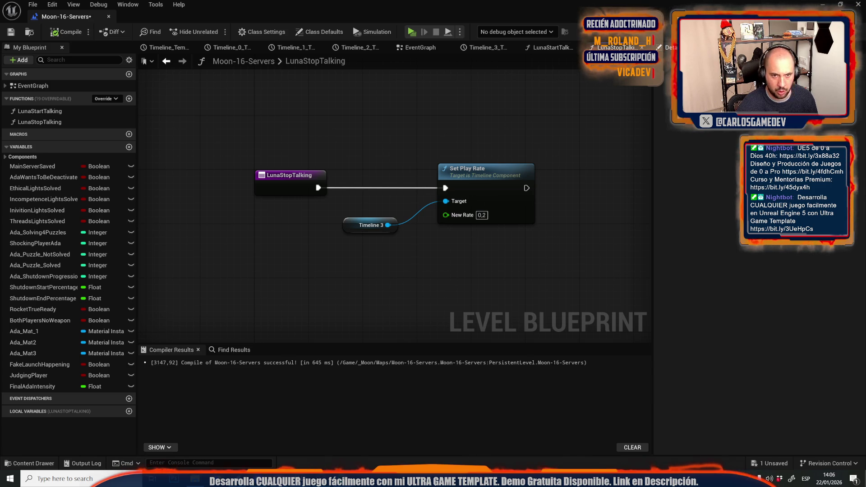
{"action": "left_click", "coordinate": [37, 86]}
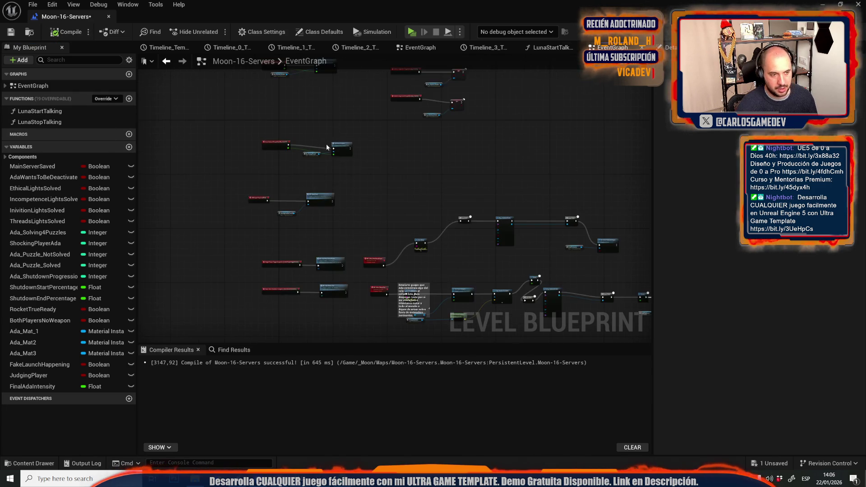
- Box-select the audio playback nodes and shift them right to make room
{"action": "scroll", "coordinate": [408, 185], "scroll_direction": "down", "scroll_amount": 5}
{"action": "scroll", "coordinate": [383, 205], "scroll_direction": "up", "scroll_amount": 6}
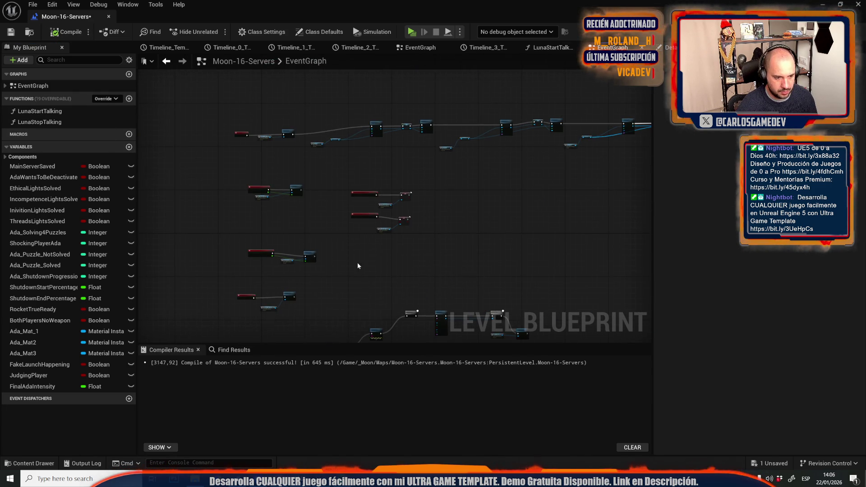
{"action": "scroll", "coordinate": [375, 247], "scroll_direction": "down", "scroll_amount": 3}
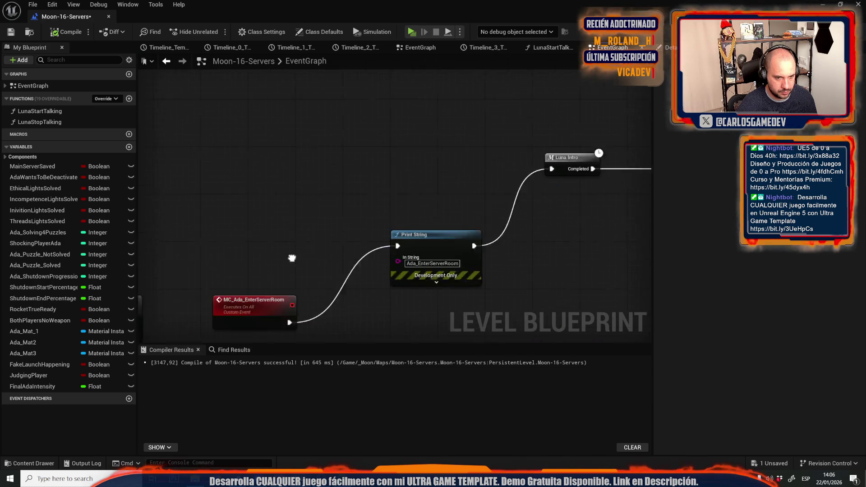
{"action": "left_click_drag", "start_coordinate": [276, 123], "coordinate": [417, 235]}
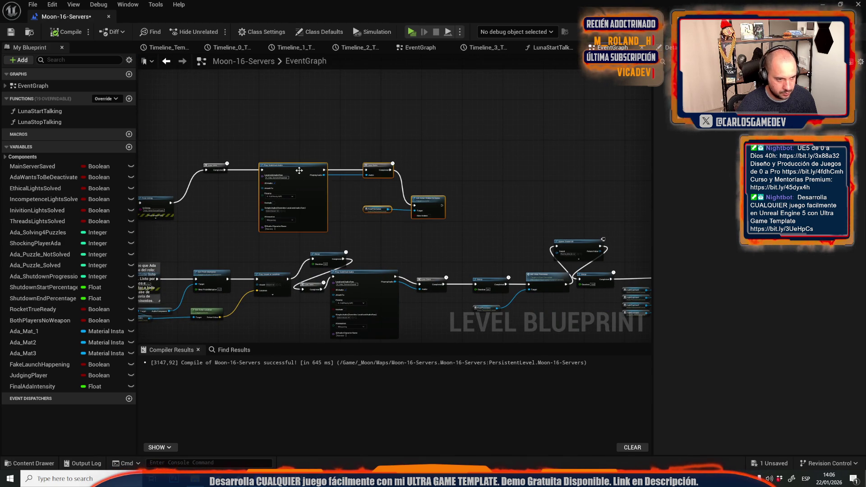
{"action": "left_click_drag", "start_coordinate": [299, 170], "coordinate": [378, 165]}
- Place a Luna Start Talking call in the gap and search the audio reference's actions for 'bind eb'
{"action": "mouse_move", "coordinate": [40, 112]}
{"action": "left_mouse_down"}
{"action": "mouse_move", "coordinate": [68, 131]}
{"action": "mouse_move", "coordinate": [246, 160]}
{"action": "left_mouse_up"}
{"action": "scroll", "coordinate": [269, 165], "scroll_direction": "up", "scroll_amount": 5}
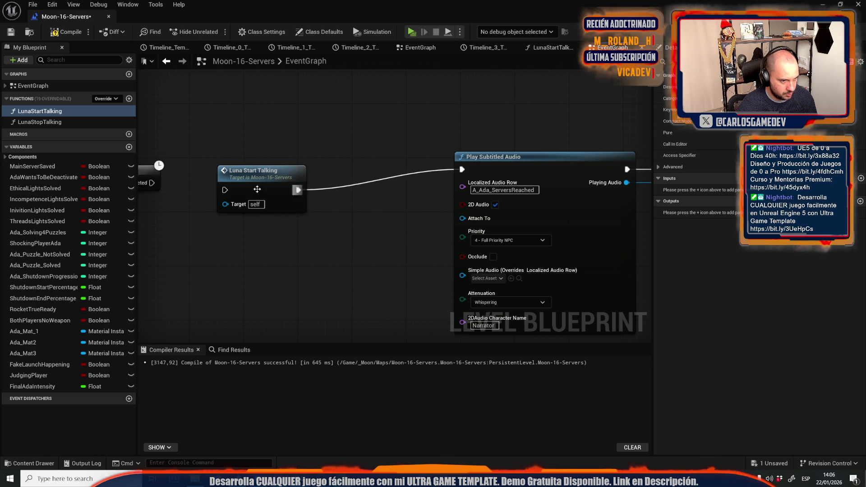
{"action": "left_click_drag", "start_coordinate": [134, 184], "coordinate": [187, 184]}
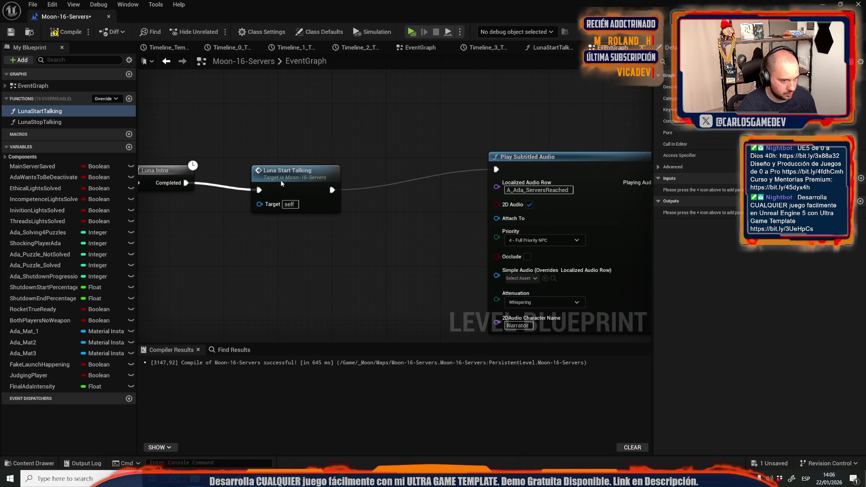
{"action": "left_click_drag", "start_coordinate": [297, 133], "coordinate": [4, 151]}
{"action": "scroll", "coordinate": [403, 132], "scroll_direction": "down", "scroll_amount": 3}
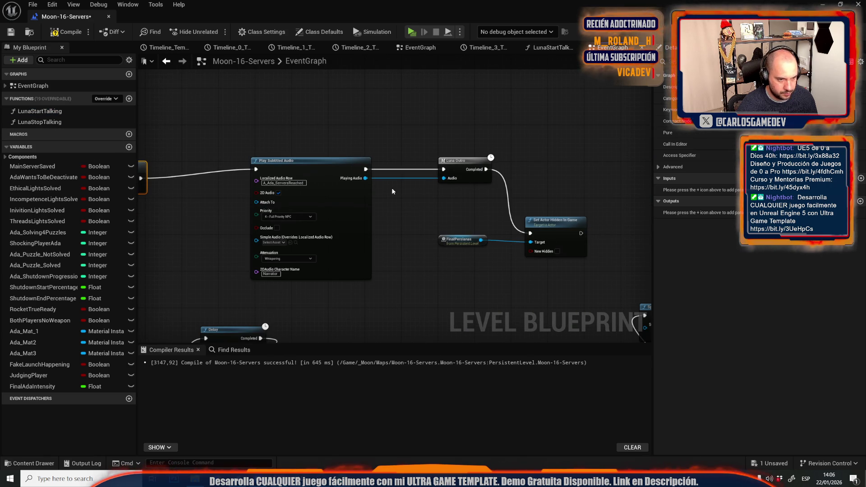
{"action": "left_click_drag", "start_coordinate": [364, 178], "coordinate": [395, 228]}
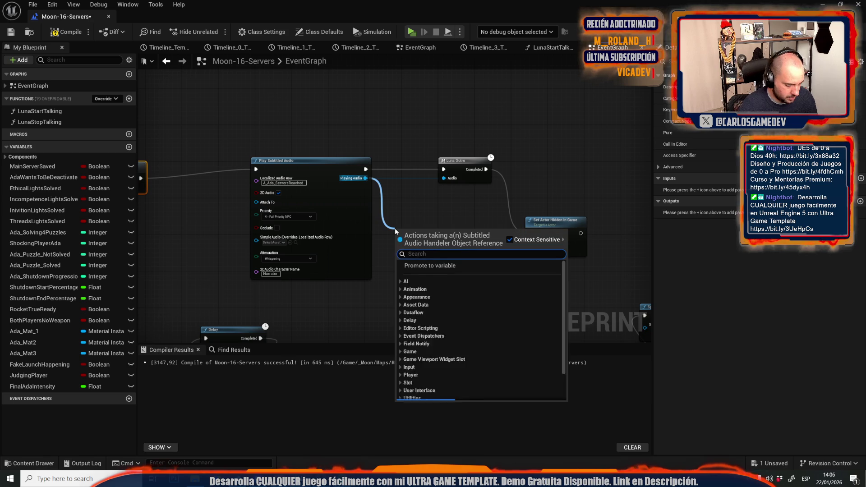
{"action": "type", "text": "bind eb"}
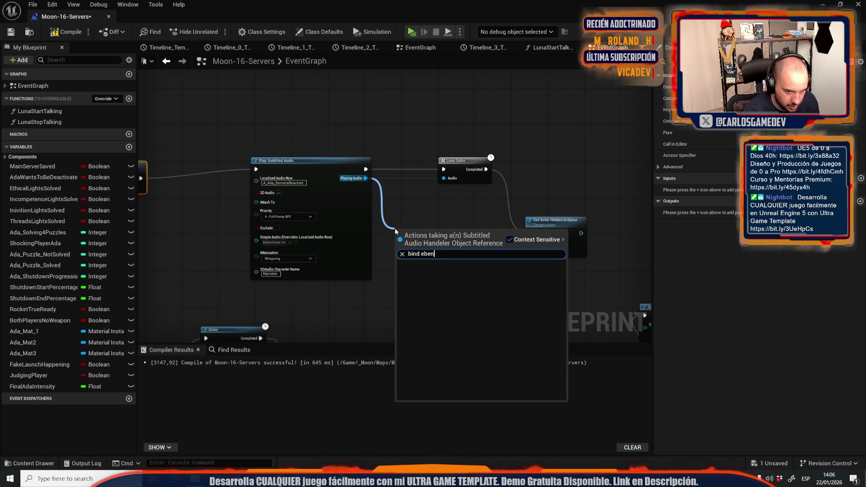
- Add a Bind Event to Subtitled Audio Finished node, then delete the misplaced copy
{"action": "key", "text": "BackSpace"}
{"action": "type", "text": "vent"}
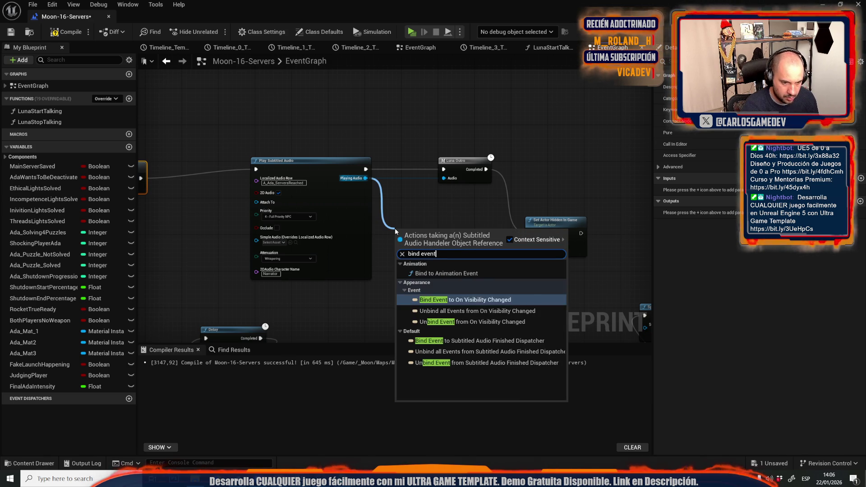
{"action": "key", "text": "Return"}
{"action": "mouse_move", "coordinate": [423, 234]}
{"action": "left_mouse_down"}
{"action": "mouse_move", "coordinate": [256, 224]}
{"action": "mouse_move", "coordinate": [519, 194]}
{"action": "mouse_move", "coordinate": [500, 173]}
{"action": "left_mouse_up"}
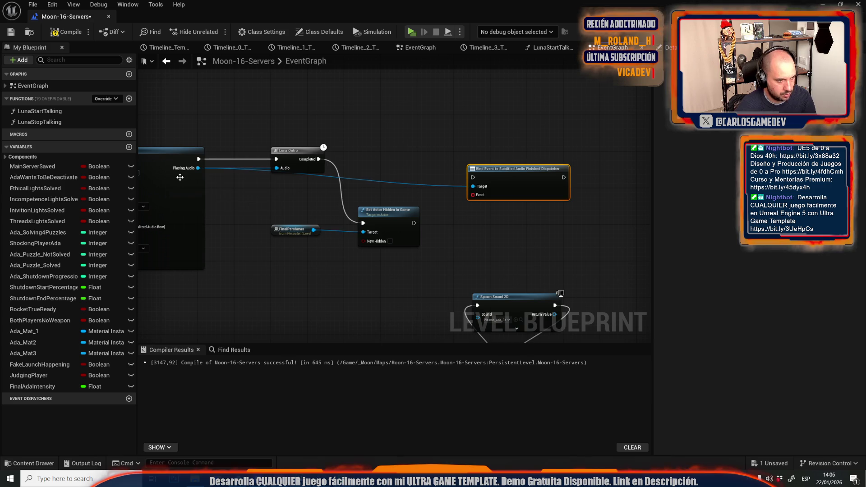
{"action": "key", "text": "Delete"}
- Add Bind Event to Subtitled Audio Finished Dispatcher from Playing Audio, chained after Set Actor Hidden In Game
{"action": "left_click_drag", "start_coordinate": [199, 168], "coordinate": [392, 193]}
{"action": "type", "text": "b"}
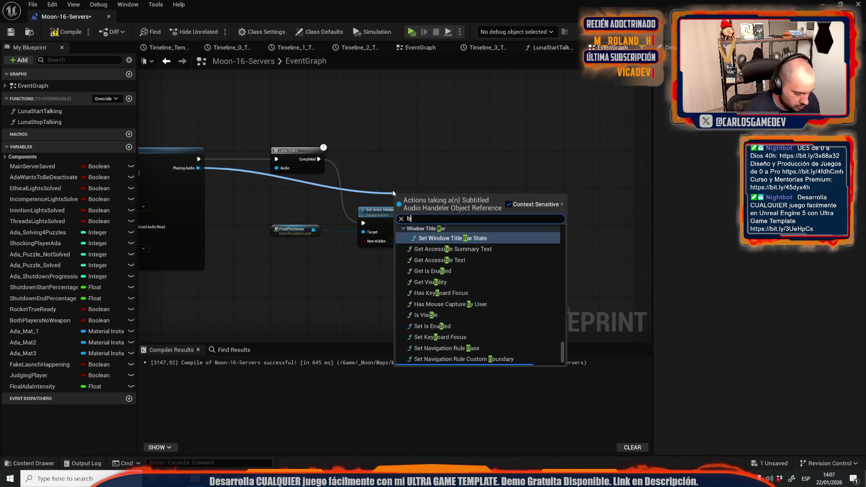
{"action": "type", "text": "ind sub"}
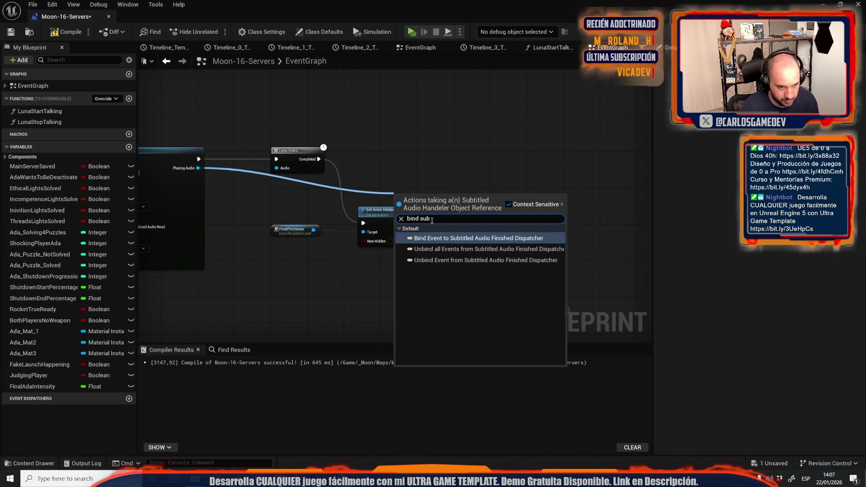
{"action": "left_click", "coordinate": [451, 238]}
{"action": "mouse_move", "coordinate": [414, 223]}
{"action": "left_mouse_down"}
{"action": "mouse_move", "coordinate": [487, 211]}
{"action": "mouse_move", "coordinate": [445, 222]}
{"action": "left_mouse_up"}
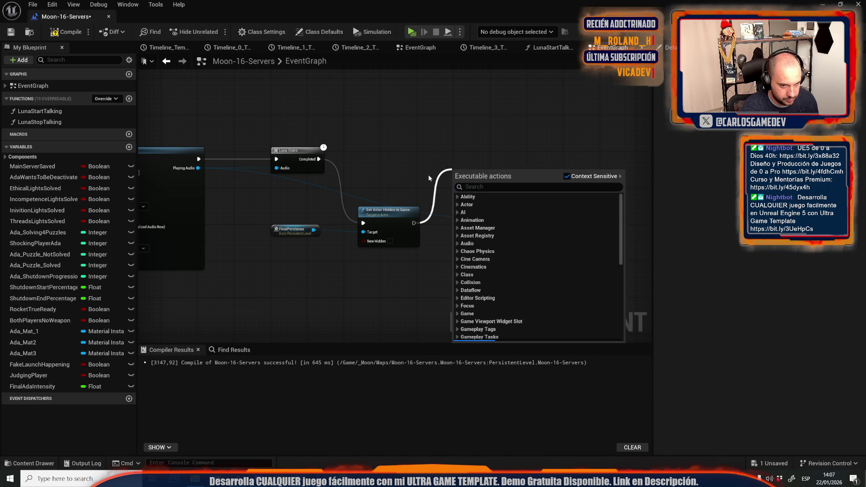
{"action": "left_click", "coordinate": [416, 182]}
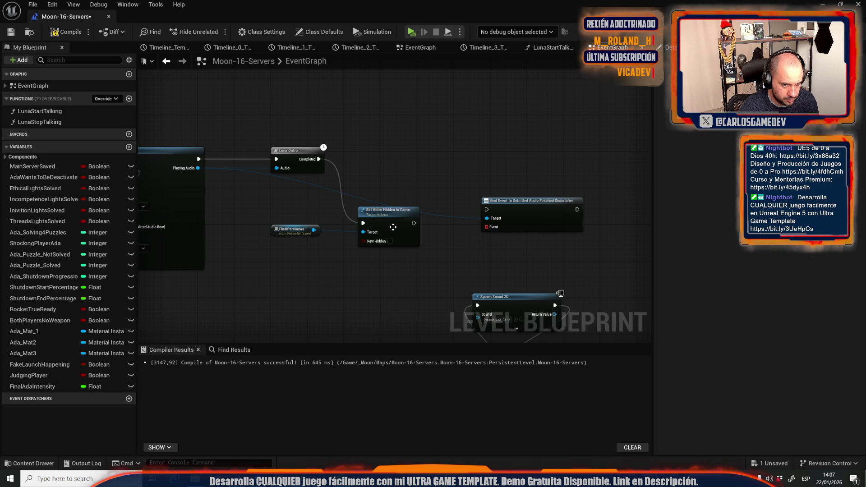
{"action": "left_click_drag", "start_coordinate": [487, 230], "coordinate": [478, 247]}
{"action": "left_click", "coordinate": [460, 253]}
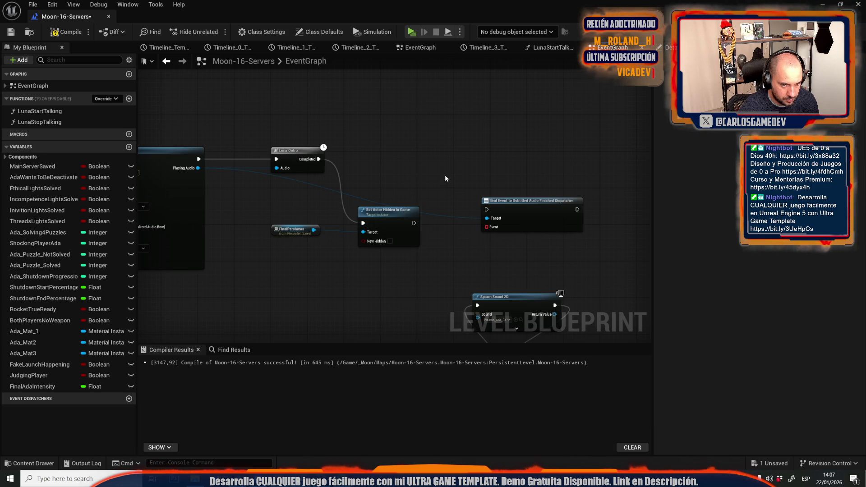
{"action": "left_click", "coordinate": [492, 221]}
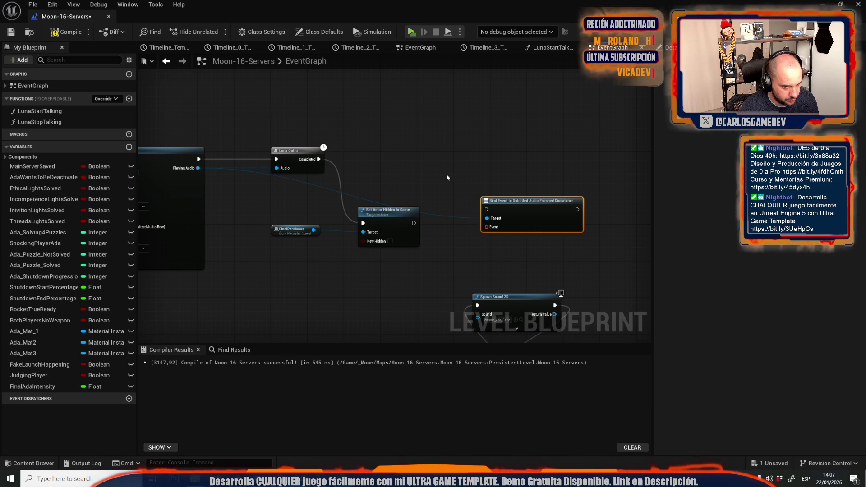
{"action": "scroll", "coordinate": [488, 153], "scroll_direction": "down", "scroll_amount": 3}
{"action": "scroll", "coordinate": [433, 174], "scroll_direction": "up", "scroll_amount": 2}
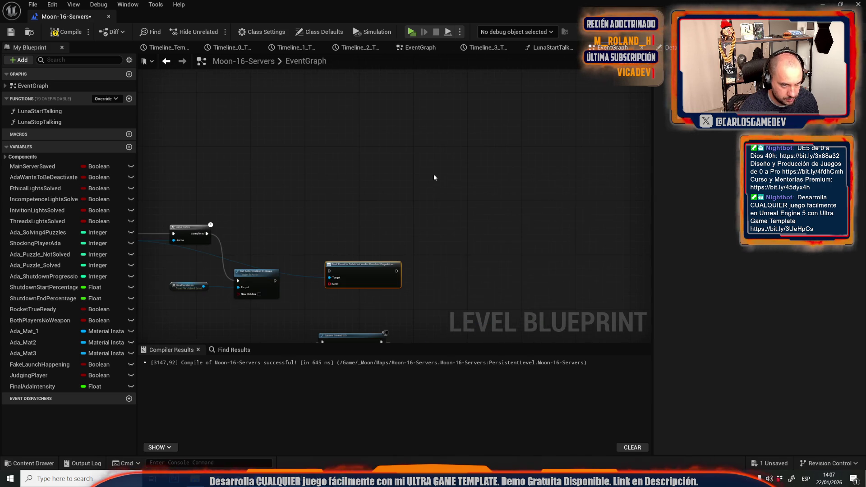
- Add a custom event named AdaFinishedTalking to the EventGraph
{"action": "right_click", "coordinate": [434, 177]}
{"action": "type", "text": "custom"}
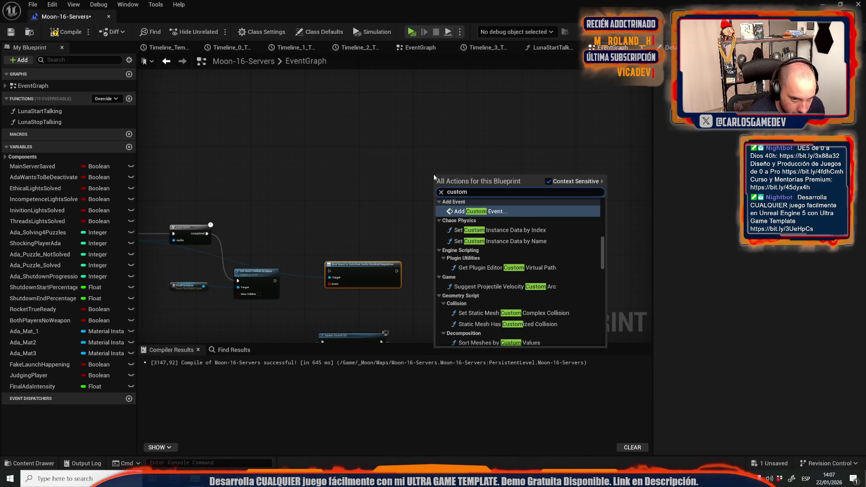
{"action": "key", "text": "Escape"}
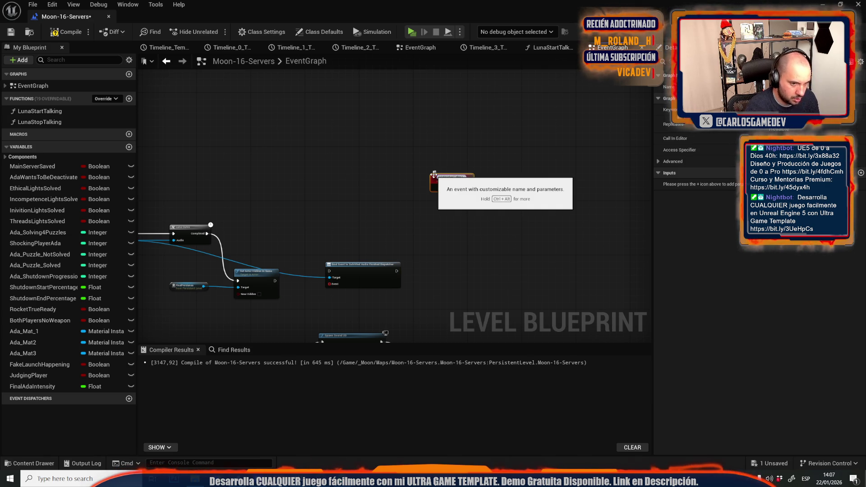
- Place a Luna Stop Talking call from the Functions list, driven by AdaFinishedTalking
{"action": "mouse_move", "coordinate": [40, 122]}
{"action": "left_mouse_down"}
{"action": "mouse_move", "coordinate": [211, 150]}
{"action": "mouse_move", "coordinate": [505, 174]}
{"action": "left_mouse_up"}
{"action": "scroll", "coordinate": [478, 183], "scroll_direction": "up", "scroll_amount": 3}
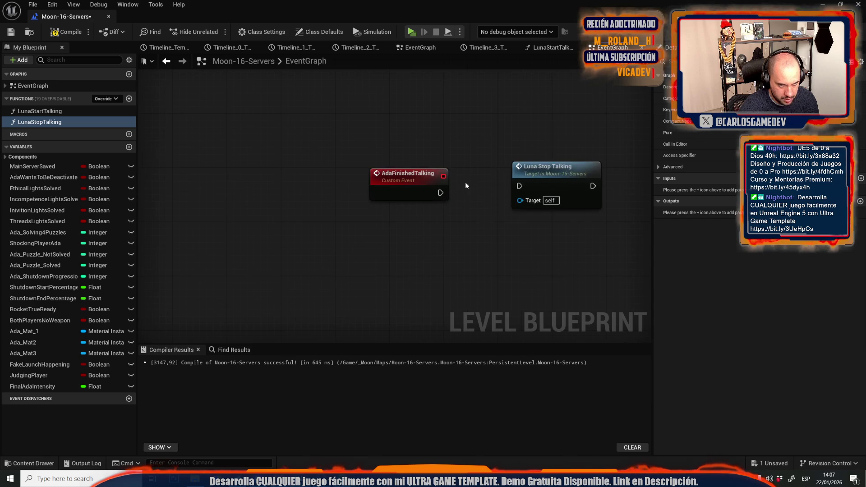
{"action": "scroll", "coordinate": [422, 218], "scroll_direction": "down", "scroll_amount": 3}
{"action": "scroll", "coordinate": [450, 202], "scroll_direction": "up", "scroll_amount": 2}
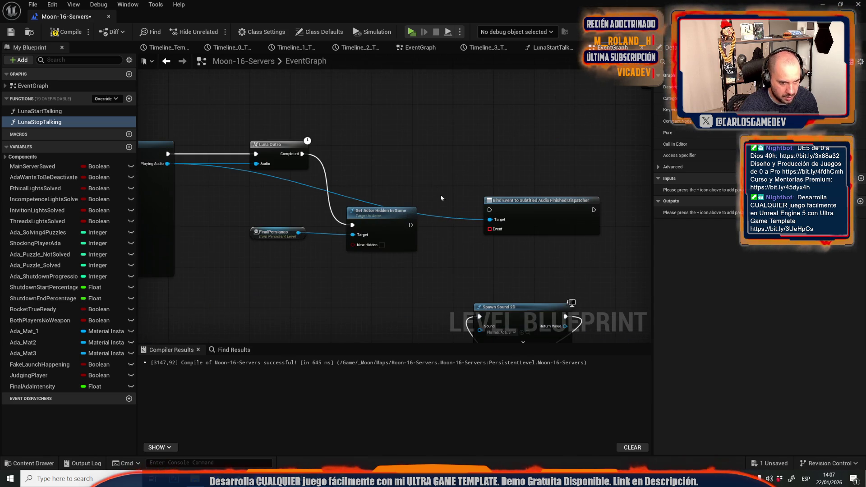
{"action": "scroll", "coordinate": [473, 158], "scroll_direction": "down", "scroll_amount": 2}
{"action": "left_click_drag", "start_coordinate": [382, 180], "coordinate": [446, 239]}
{"action": "left_click", "coordinate": [191, 119]}
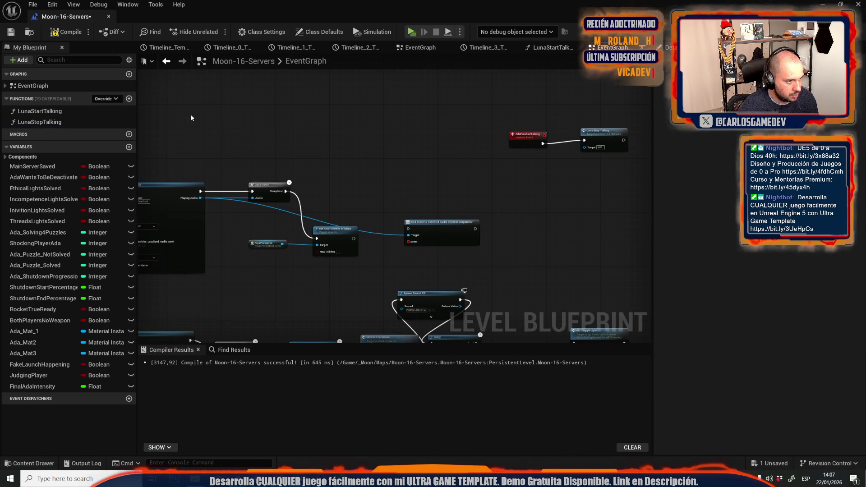
- Create a function named LunaStopBinding and open its graph
{"action": "left_click", "coordinate": [130, 100]}
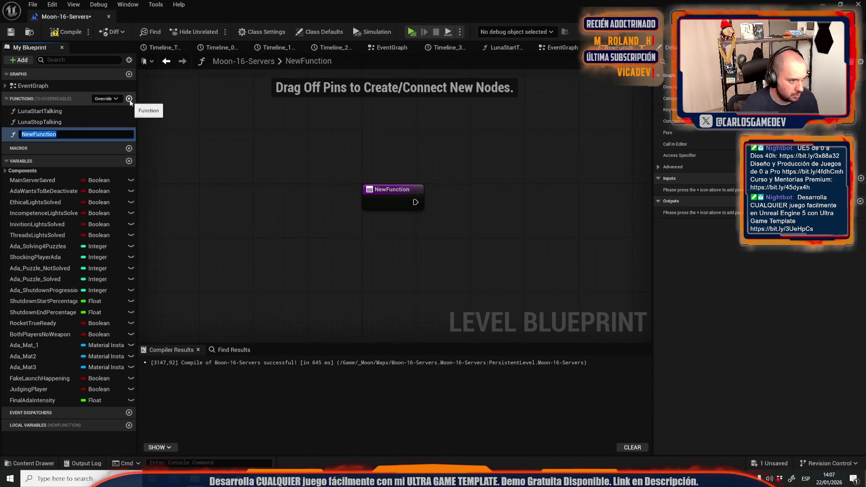
{"action": "type", "text": "LunaStopBinding"}
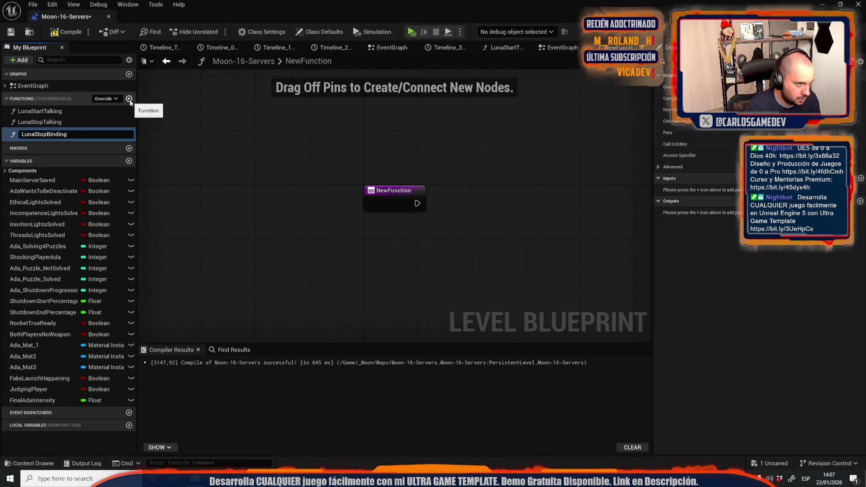
{"action": "key", "text": "Return"}
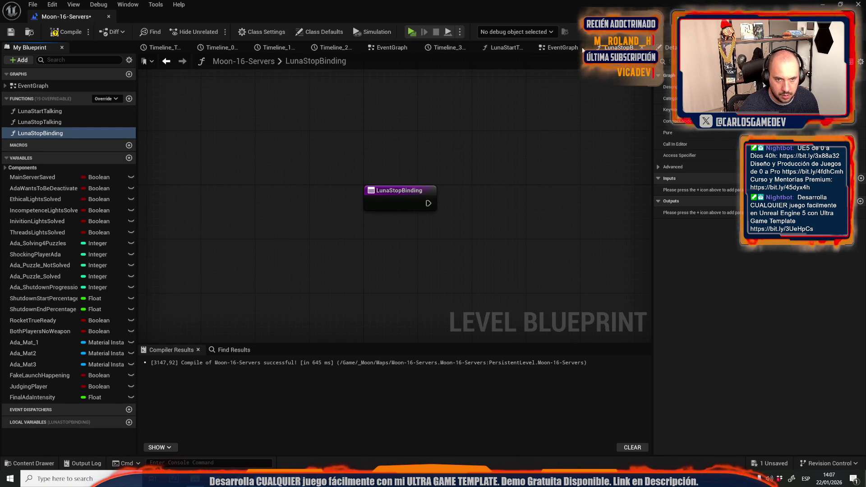
{"action": "left_click", "coordinate": [570, 50]}
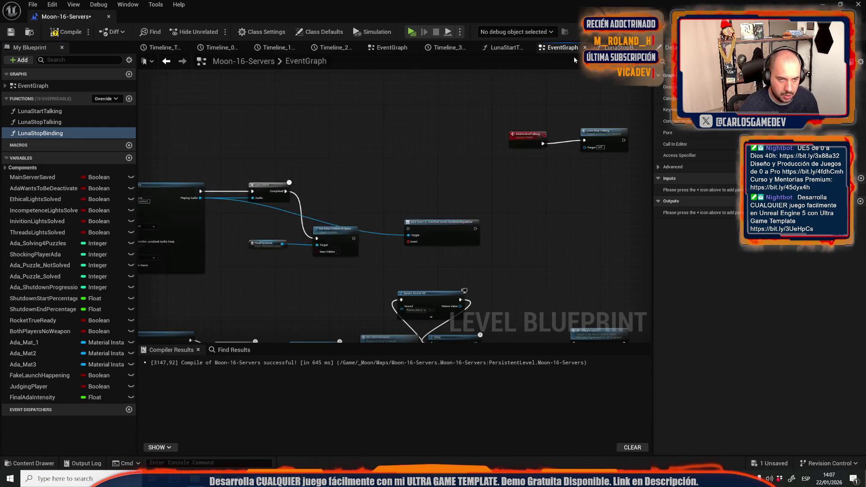
{"action": "scroll", "coordinate": [341, 191], "scroll_direction": "up", "scroll_amount": 4}
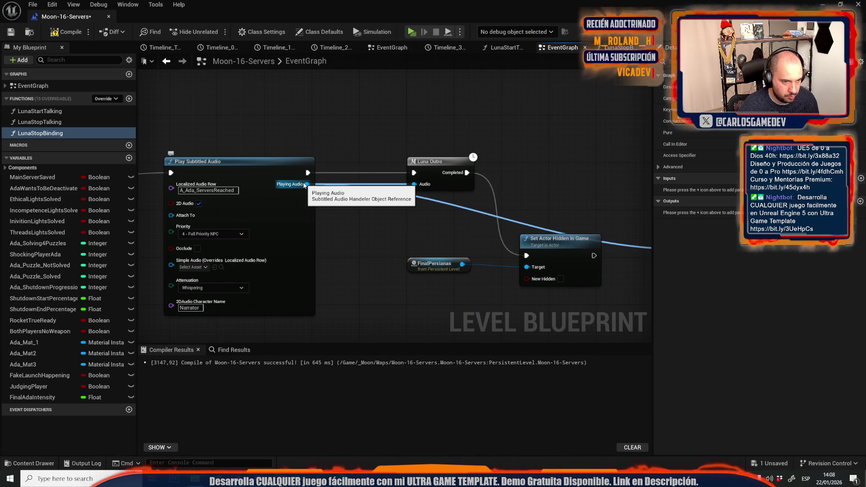
{"action": "left_click_drag", "start_coordinate": [305, 185], "coordinate": [435, 238]}
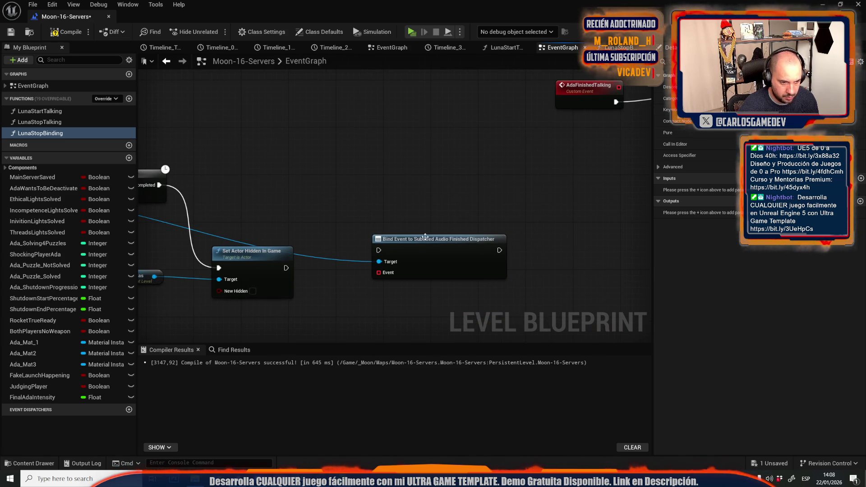
{"action": "double_click", "coordinate": [40, 133]}
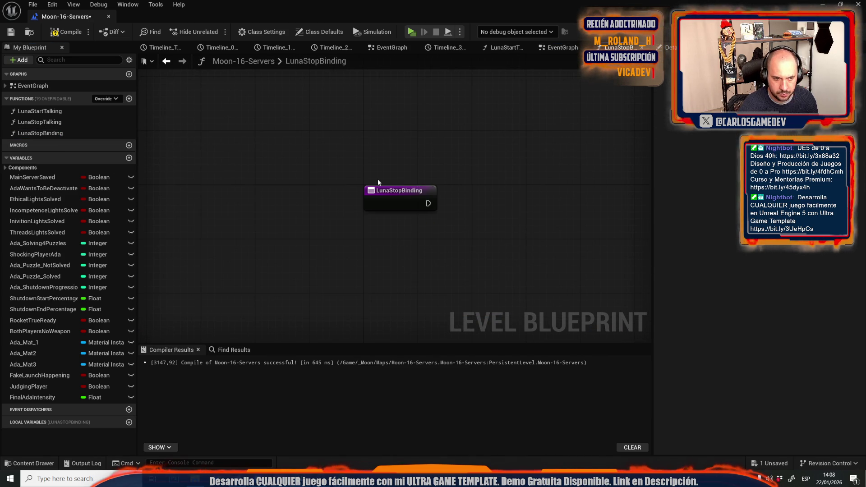
- Give LunaStopBinding an input named Audio of type Subtitled Audio Handeler Object Reference
{"action": "left_click", "coordinate": [861, 201]}
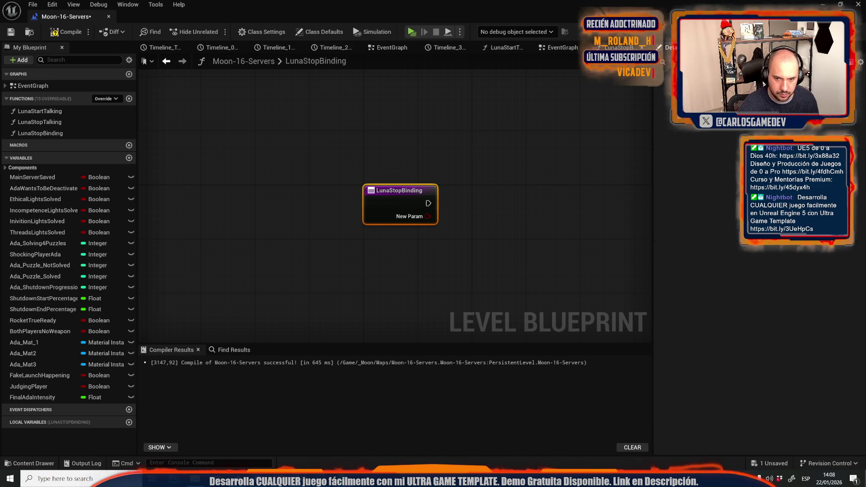
{"action": "left_click", "coordinate": [751, 212]}
{"action": "type", "text": "Subt"}
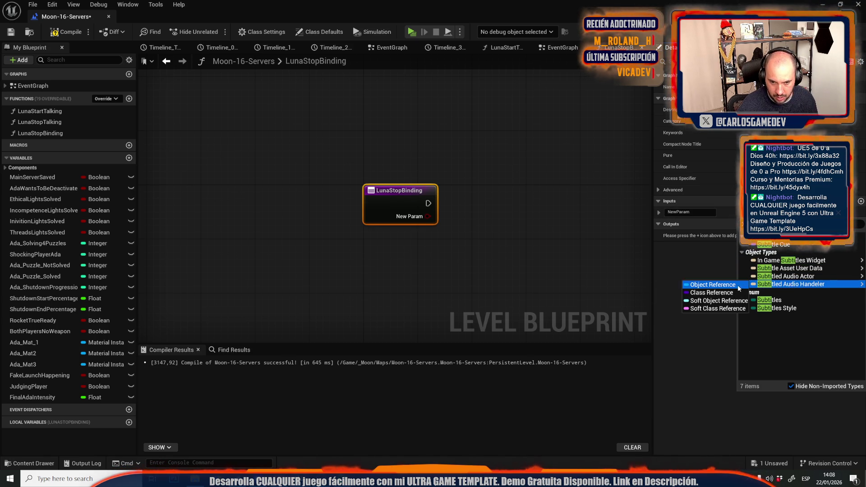
{"action": "left_click", "coordinate": [739, 285]}
{"action": "left_click_drag", "start_coordinate": [428, 217], "coordinate": [515, 218]}
{"action": "left_click", "coordinate": [508, 183]}
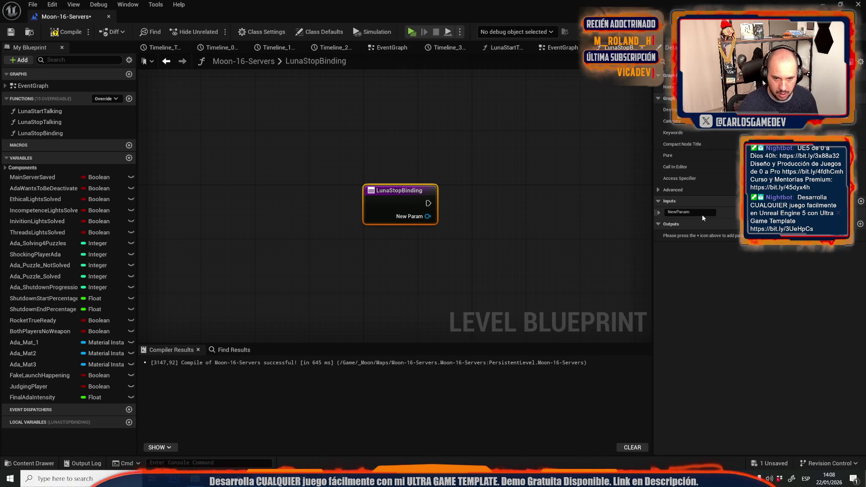
{"action": "left_click", "coordinate": [702, 215]}
{"action": "type", "text": "Audio"}
{"action": "key", "text": "Return"}
- Add a Bind Event to Subtitled Audio Finished Dispatcher node targeted by the Audio input
{"action": "left_click_drag", "start_coordinate": [428, 216], "coordinate": [488, 207]}
{"action": "type", "text": "bind event to"}
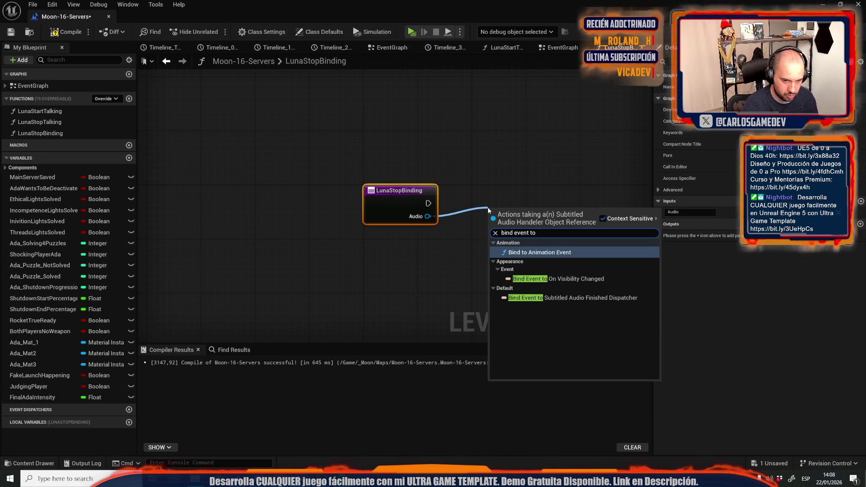
{"action": "key", "text": "Down"}
{"action": "key", "text": "Down"}
{"action": "key", "text": "Return"}
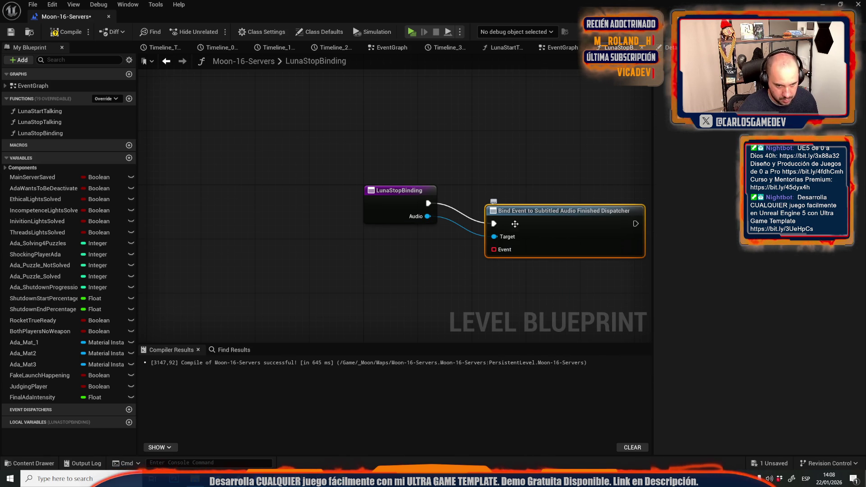
{"action": "left_click_drag", "start_coordinate": [513, 224], "coordinate": [529, 202]}
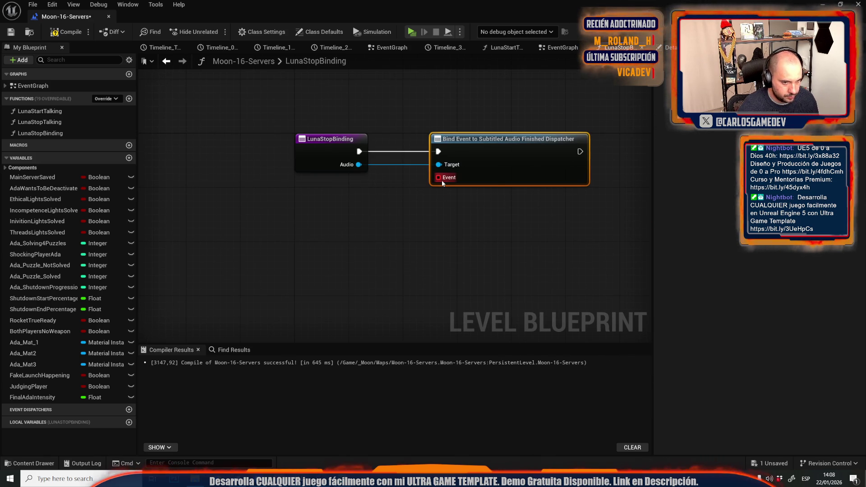
{"action": "left_click_drag", "start_coordinate": [441, 180], "coordinate": [388, 197]}
{"action": "type", "text": "ev"}
{"action": "key", "text": "Escape"}
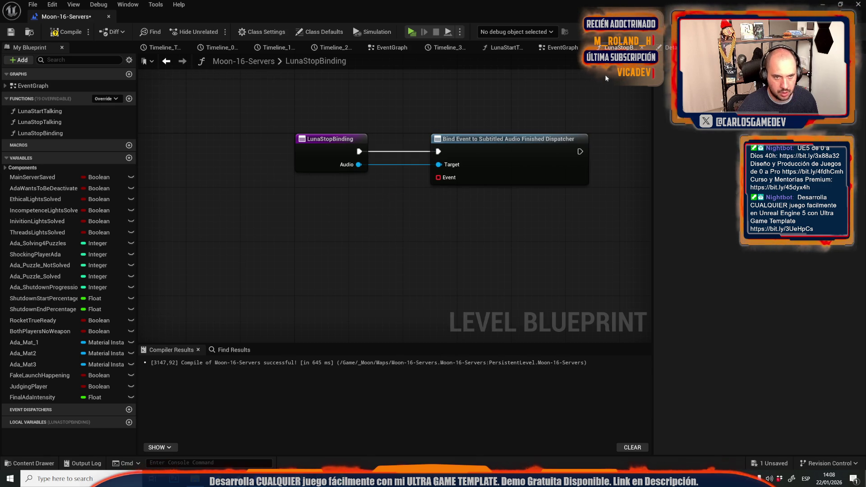
- Review the AdaFinishedTalking event and old Bind Event node, then return to LunaStopBinding
{"action": "left_click", "coordinate": [559, 50]}
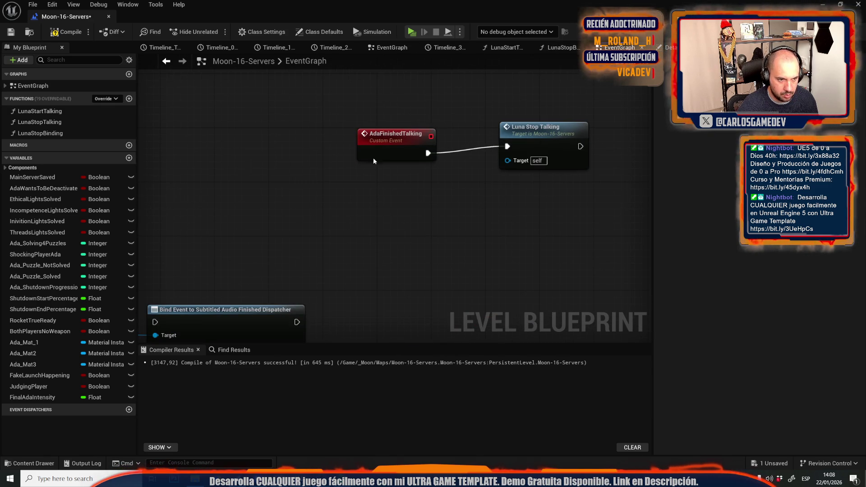
{"action": "left_click", "coordinate": [397, 138]}
{"action": "scroll", "coordinate": [336, 169], "scroll_direction": "down", "scroll_amount": 2}
{"action": "left_click", "coordinate": [374, 242]}
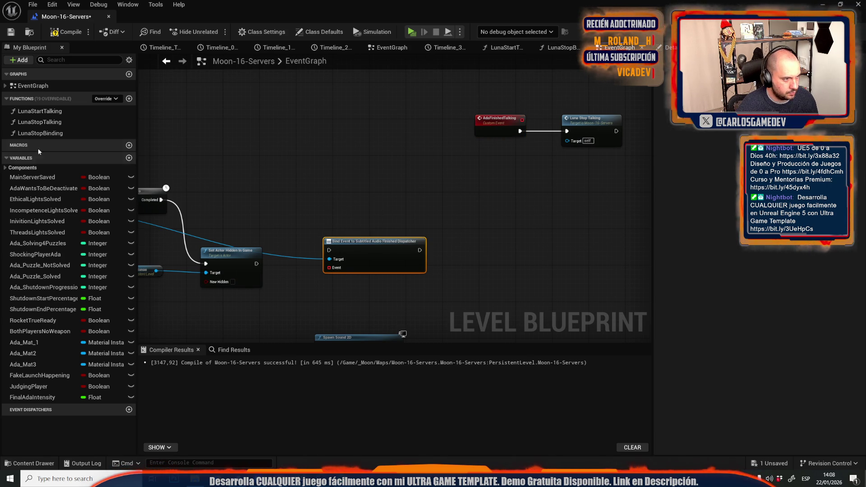
{"action": "double_click", "coordinate": [60, 135]}
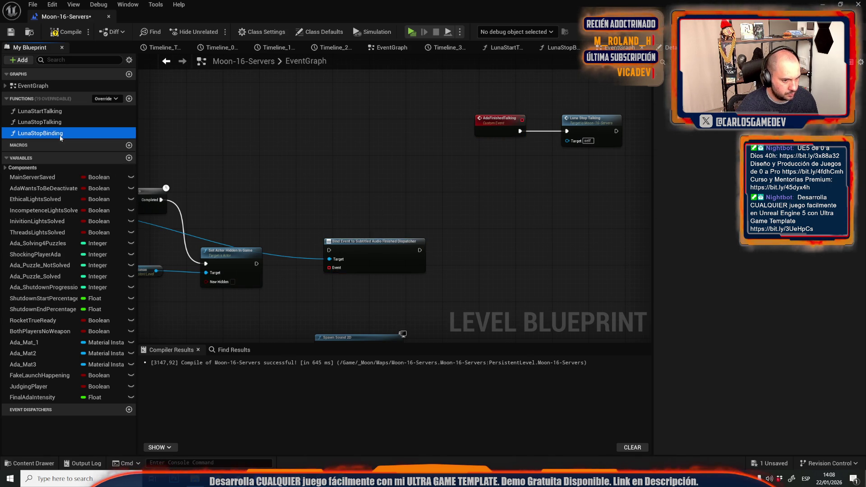
- Try adding an Ada Finished Talking node from the graph and Event pin, discarding each attempt
{"action": "right_click", "coordinate": [332, 224]}
{"action": "type", "text": "ada tal"}
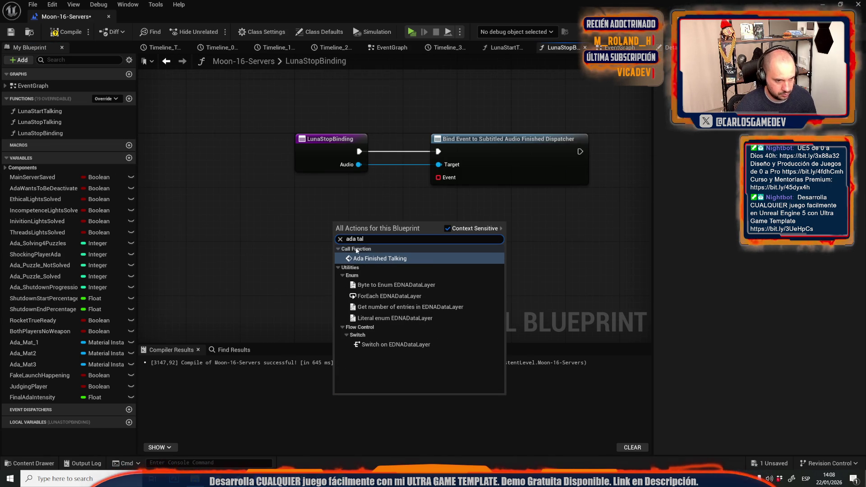
{"action": "left_click", "coordinate": [390, 258]}
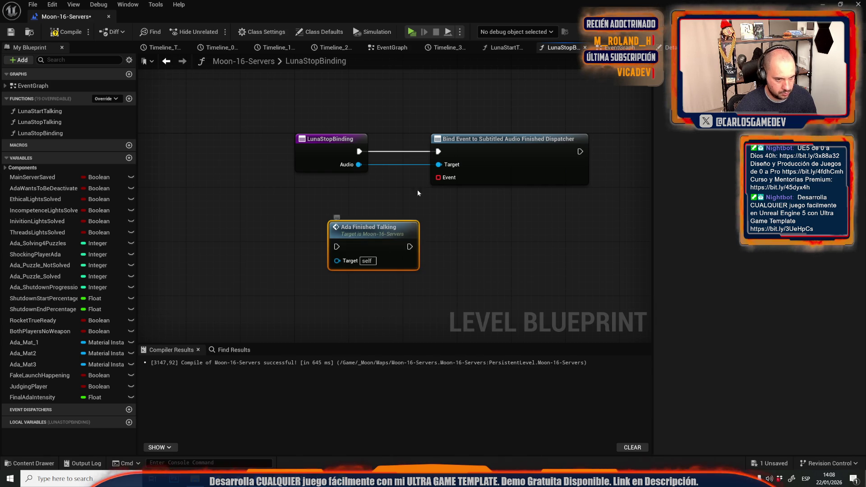
{"action": "key", "text": "Delete"}
{"action": "left_click_drag", "start_coordinate": [438, 177], "coordinate": [356, 222]}
{"action": "type", "text": "ada"}
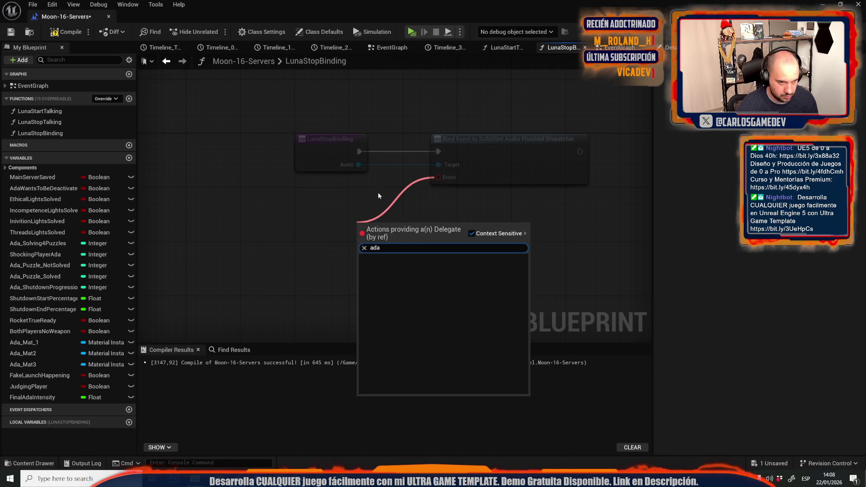
{"action": "key", "text": "Escape"}
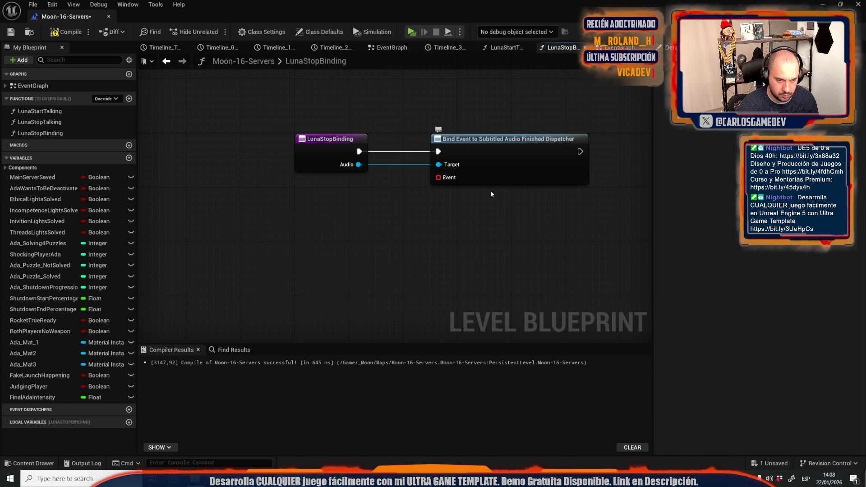
{"action": "left_click_drag", "start_coordinate": [438, 177], "coordinate": [398, 220]}
{"action": "type", "text": "ada"}
{"action": "key", "text": "Escape"}
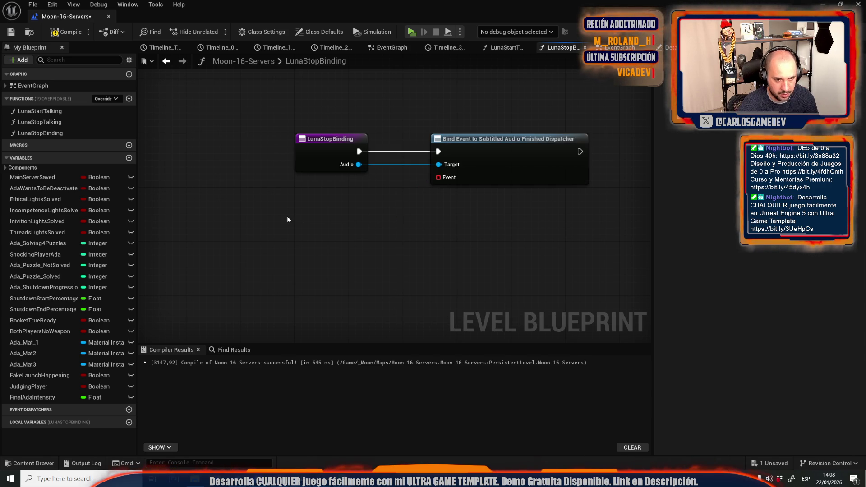
- Feed the Event pin a Create Event bound to AdaFinishedTalking() and compile
{"action": "left_click_drag", "start_coordinate": [438, 177], "coordinate": [348, 212]}
{"action": "left_click", "coordinate": [386, 264]}
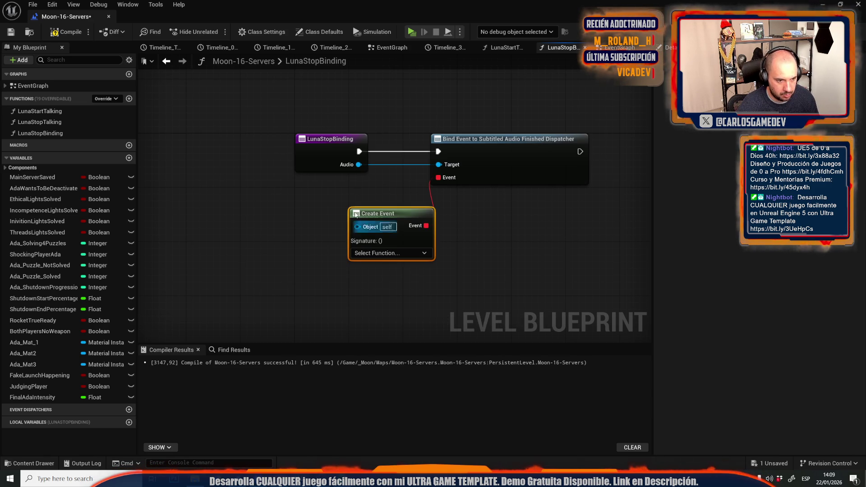
{"action": "left_click", "coordinate": [406, 252]}
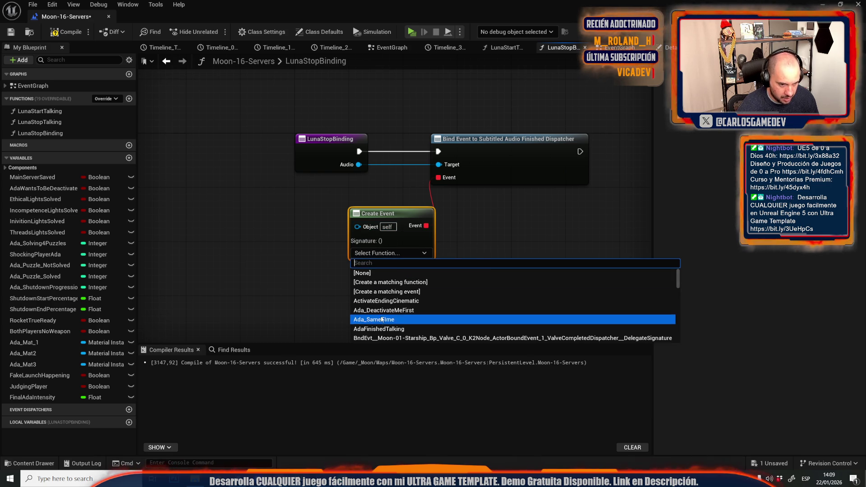
{"action": "left_click", "coordinate": [377, 331]}
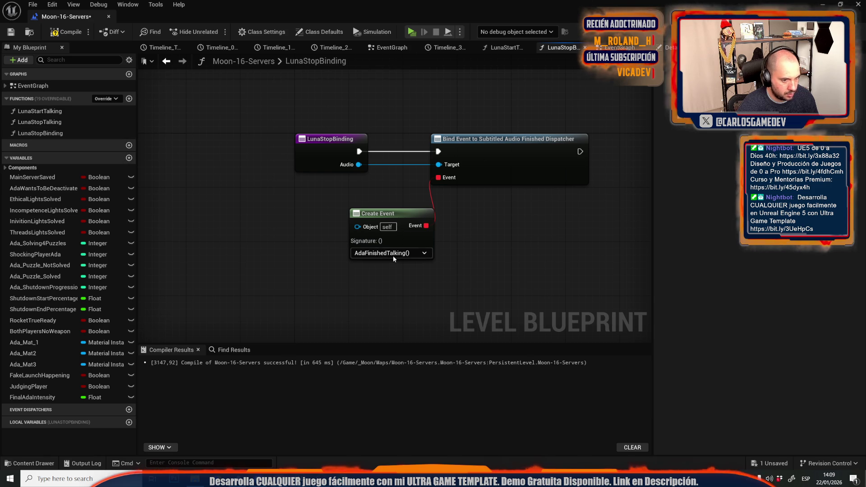
{"action": "left_click_drag", "start_coordinate": [392, 213], "coordinate": [371, 213]}
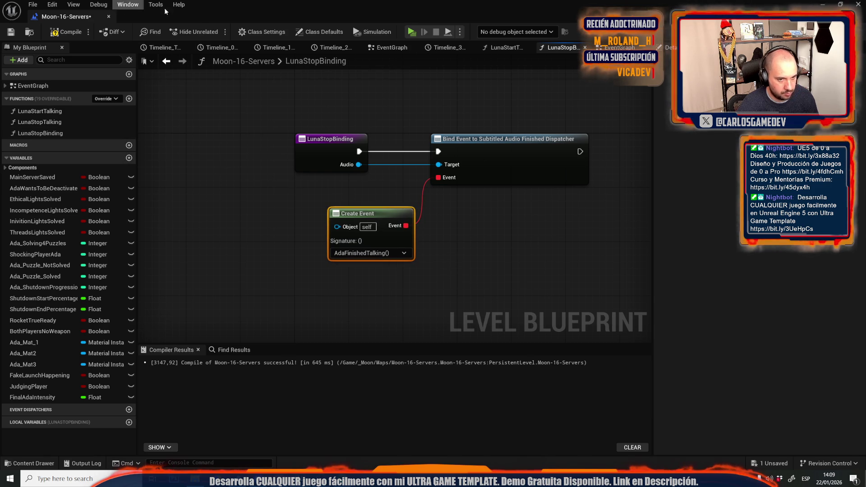
{"action": "left_click", "coordinate": [67, 35]}
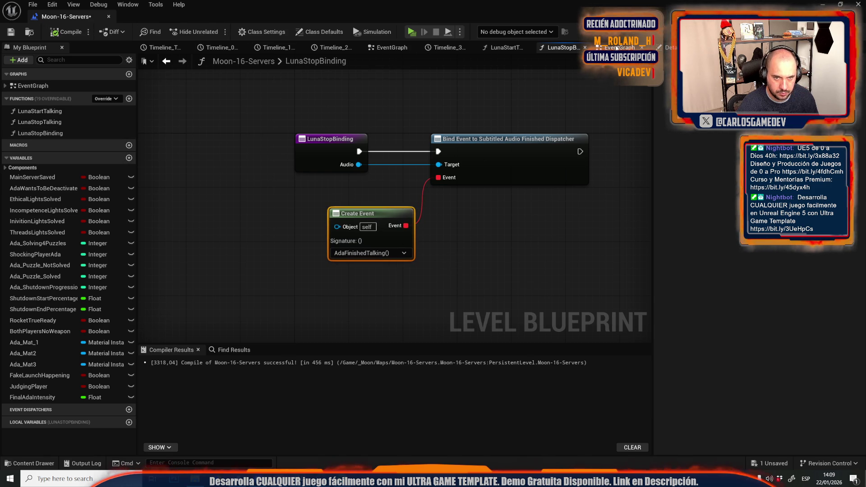
- Replace the old Bind Event node with a LunaStopBinding call after Set Actor Hidden in Game
{"action": "left_click", "coordinate": [616, 48]}
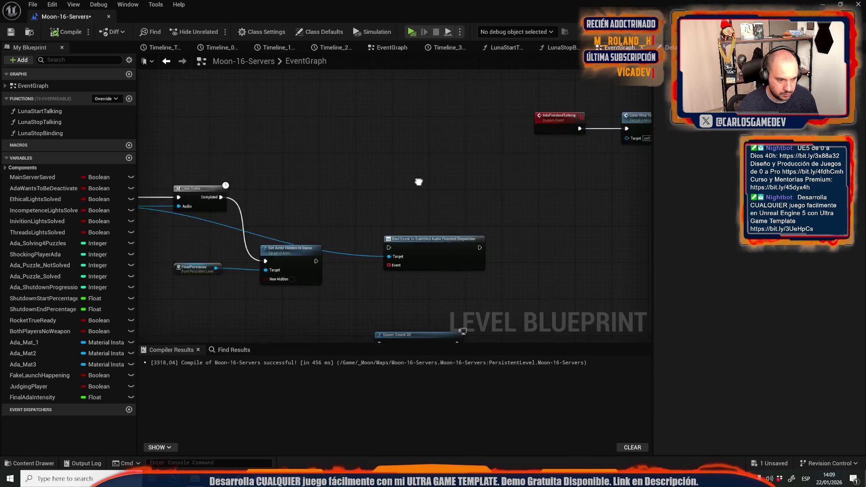
{"action": "left_click", "coordinate": [502, 234]}
{"action": "key", "text": "Delete"}
{"action": "left_click_drag", "start_coordinate": [400, 243], "coordinate": [422, 198]}
{"action": "mouse_move", "coordinate": [46, 135]}
{"action": "left_mouse_down"}
{"action": "mouse_move", "coordinate": [215, 168]}
{"action": "mouse_move", "coordinate": [492, 190]}
{"action": "left_mouse_up"}
{"action": "mouse_move", "coordinate": [449, 210]}
{"action": "left_mouse_down"}
{"action": "mouse_move", "coordinate": [499, 205]}
{"action": "mouse_move", "coordinate": [396, 258]}
{"action": "mouse_move", "coordinate": [210, 202]}
{"action": "left_mouse_up"}
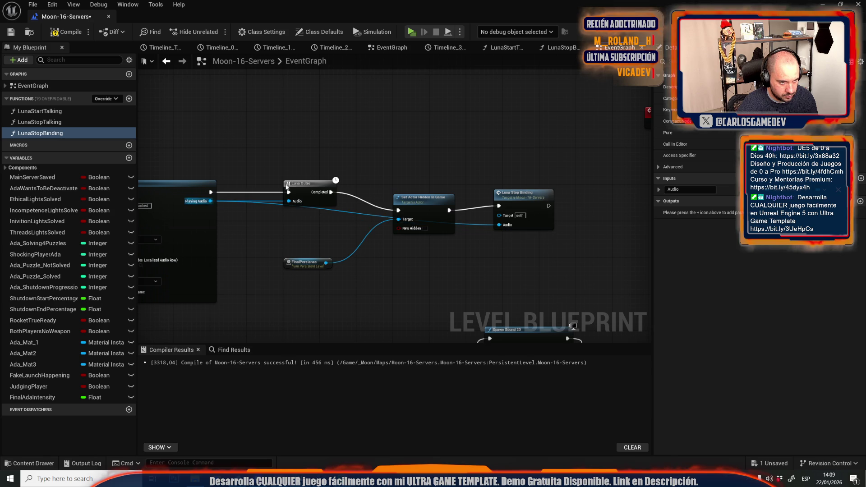
{"action": "left_click_drag", "start_coordinate": [427, 199], "coordinate": [445, 166]}
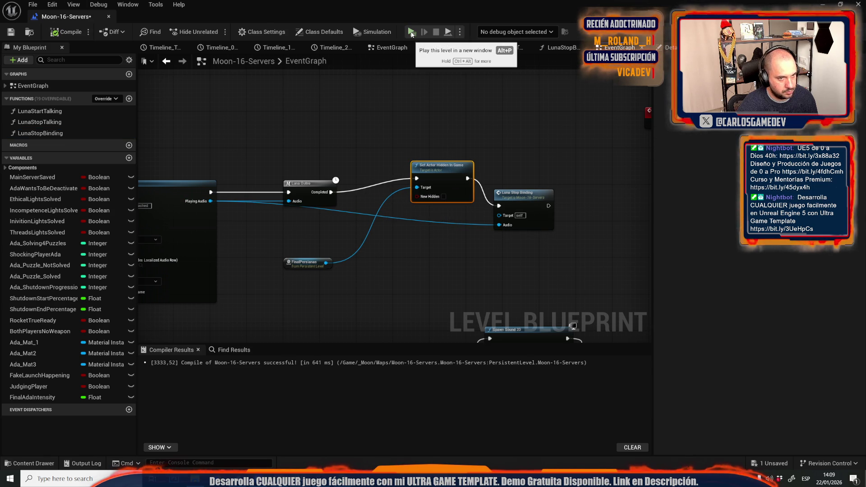
- Play the level in a new window, walk into the server room for Ada's dialogue, then stop
{"action": "left_click", "coordinate": [411, 32]}
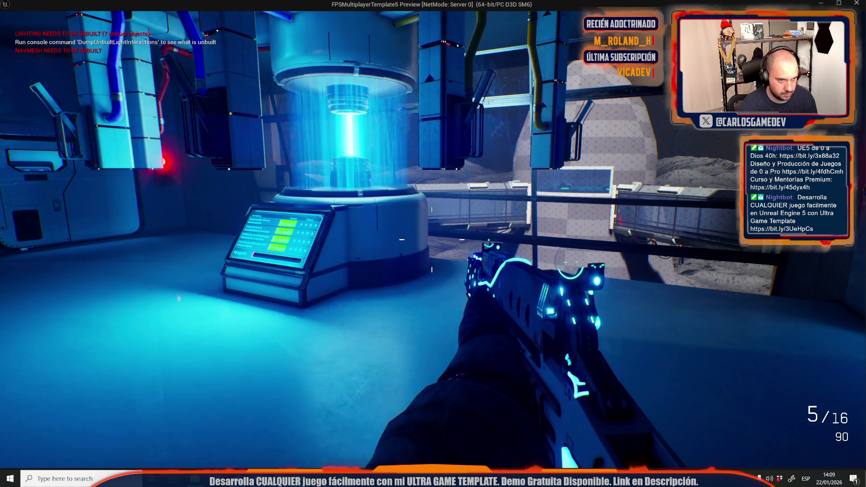
{"action": "key", "text": "w"}
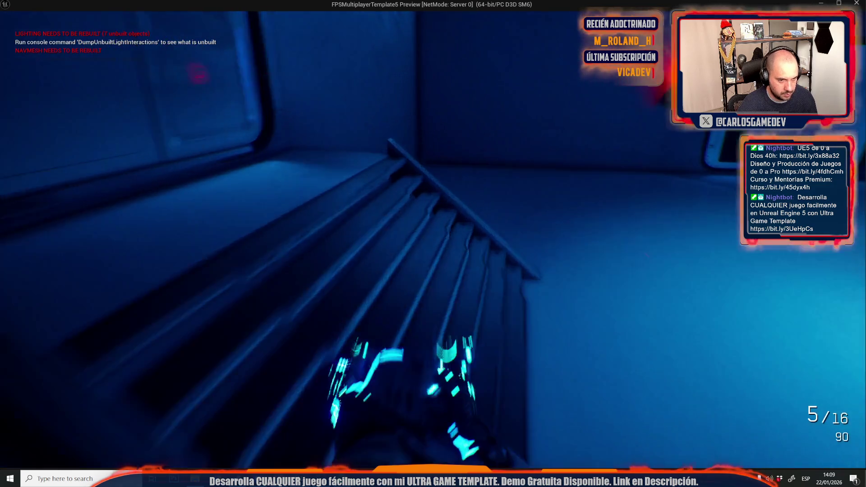
{"action": "key", "text": "w"}
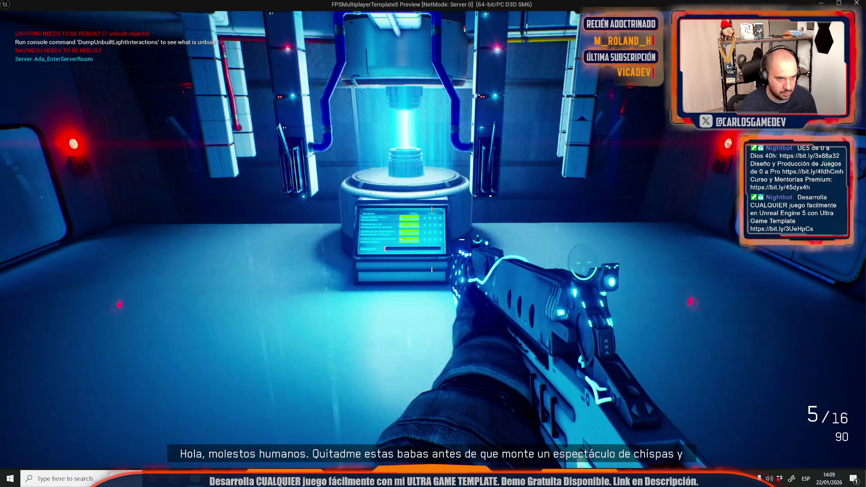
{"action": "key", "text": "d"}
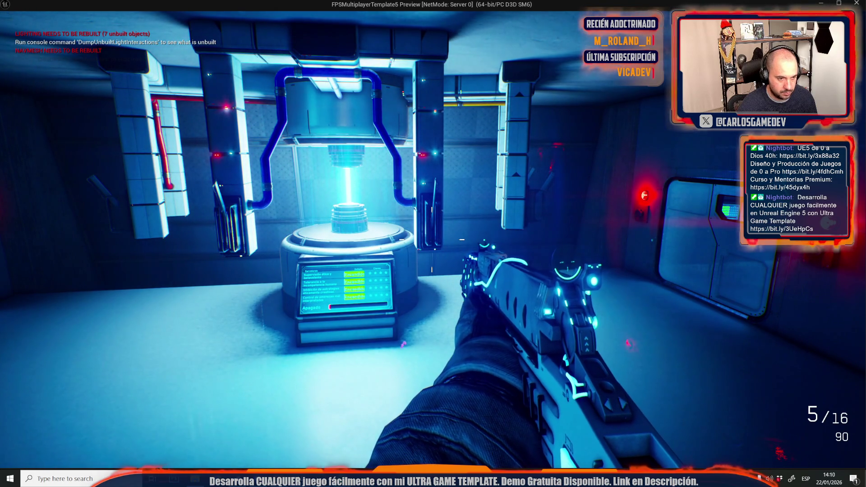
{"action": "key", "text": "alt+Tab"}
{"action": "key", "text": "Escape"}
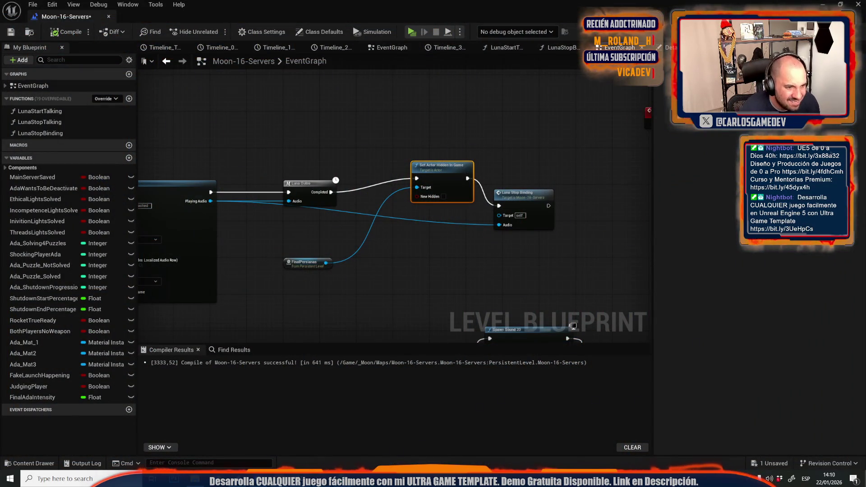
- Change the Timeline_3 light-intensity Lerp's A value from 8 to 1
{"action": "scroll", "coordinate": [502, 135], "scroll_direction": "down", "scroll_amount": 10}
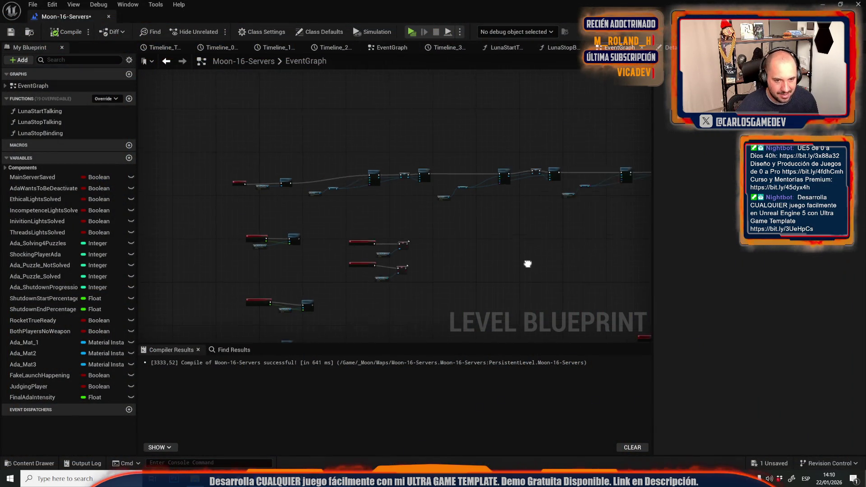
{"action": "scroll", "coordinate": [491, 218], "scroll_direction": "up", "scroll_amount": 10}
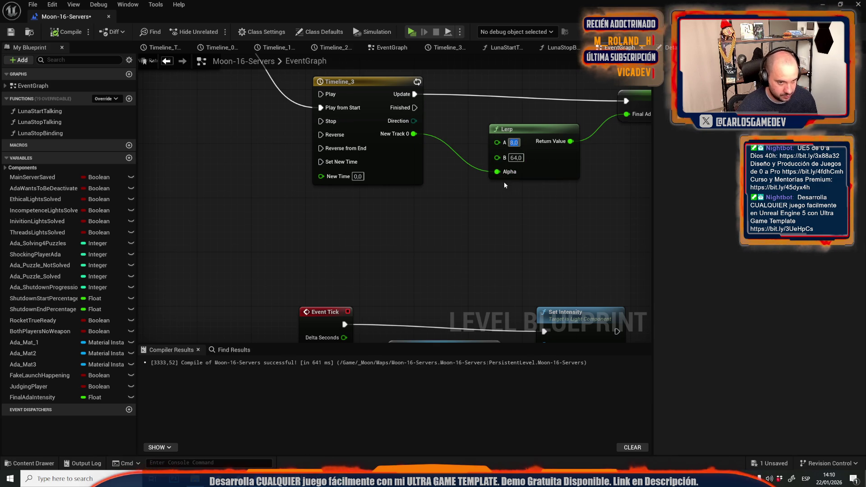
{"action": "type", "text": "1"}
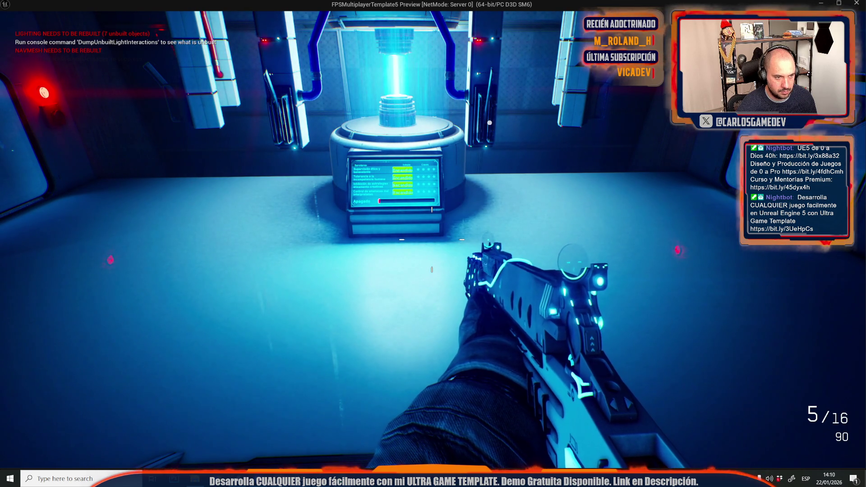
- Walk to the server console in the preview, stop, run another play-test, and end it
{"action": "key", "text": "w"}
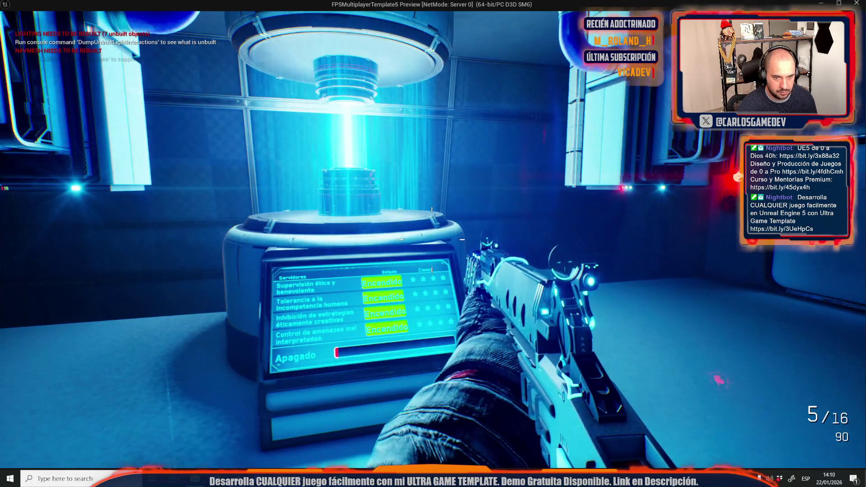
{"action": "key", "text": "s"}
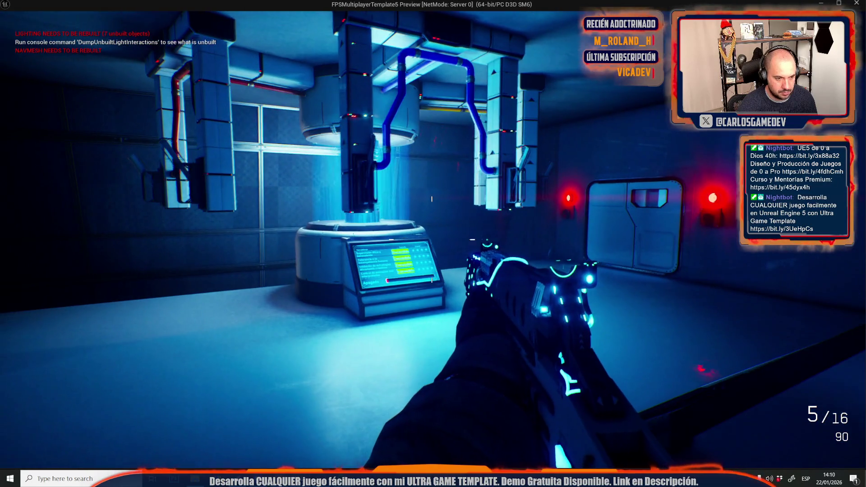
{"action": "key", "text": "w"}
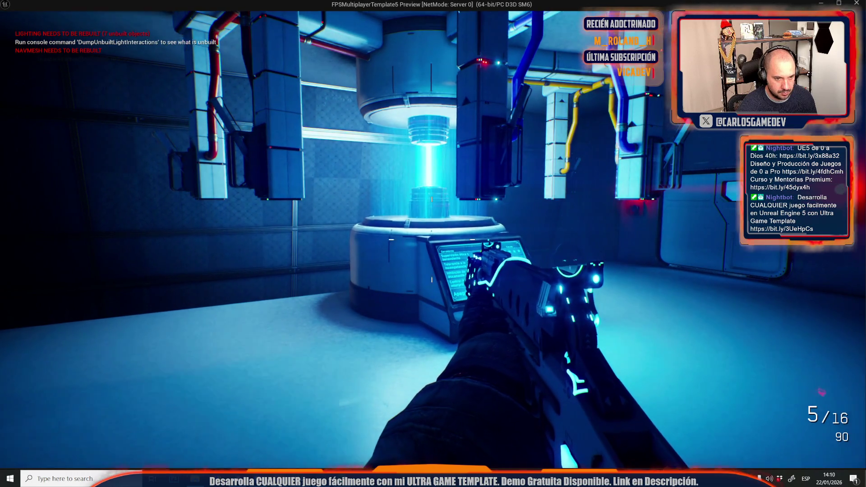
{"action": "mouse_move", "coordinate": [433, 244]}
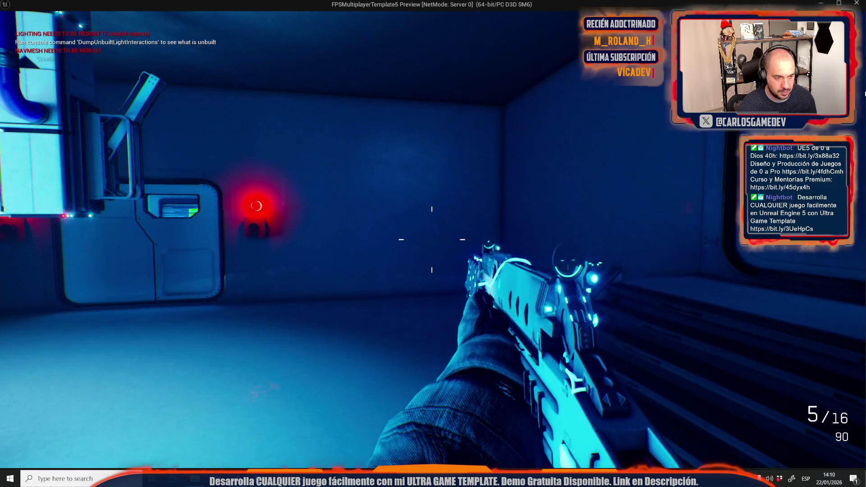
{"action": "key", "text": "Escape"}
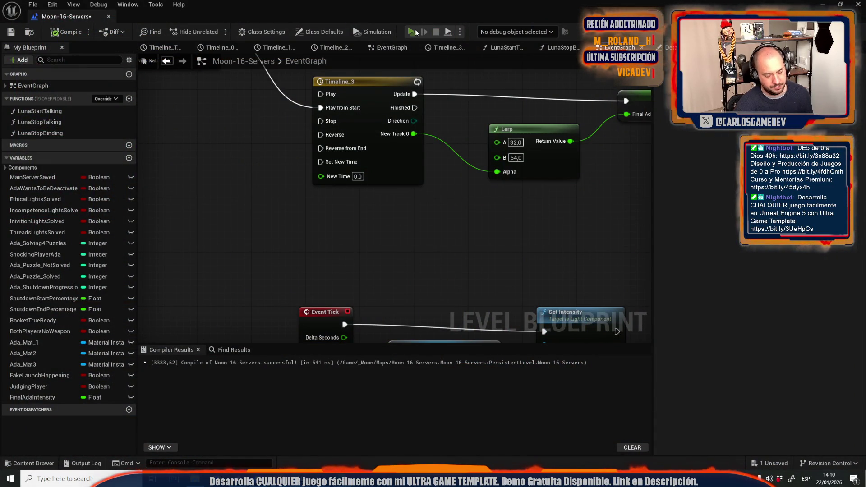
{"action": "left_click", "coordinate": [412, 32]}
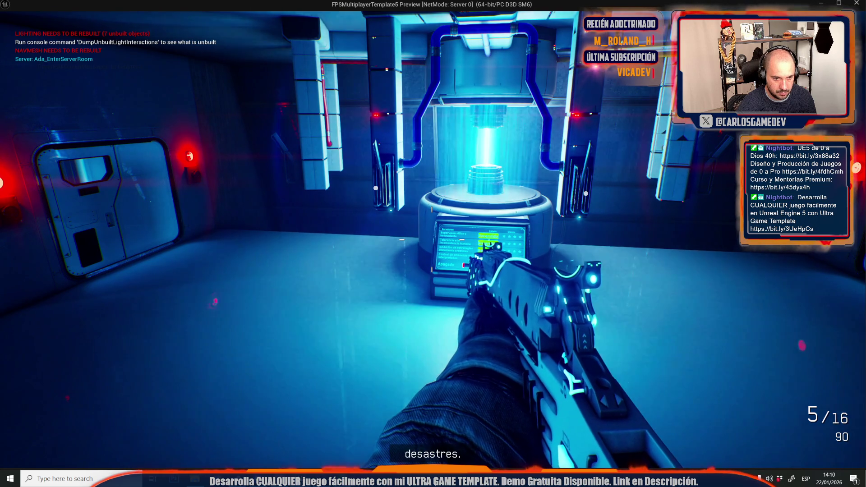
{"action": "key", "text": "Escape"}
{"action": "scroll", "coordinate": [438, 108], "scroll_direction": "down", "scroll_amount": 5}
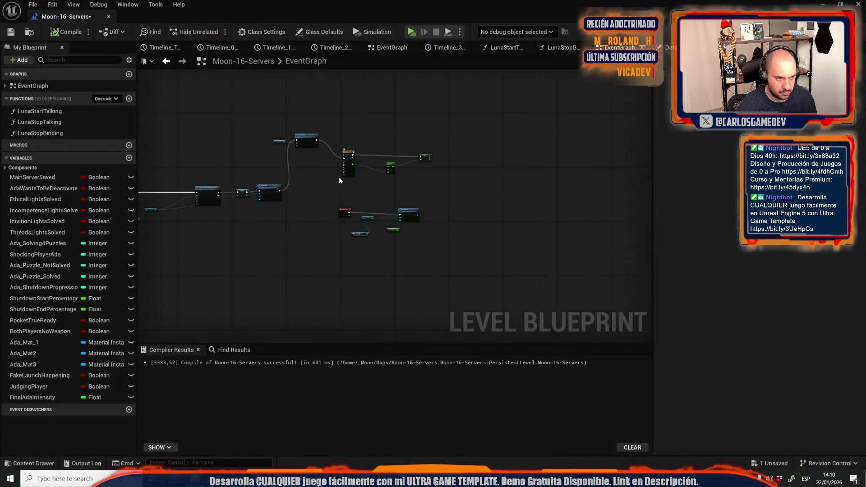
- Bring the Luna Intro audio chain into view and add a new macro to the Level Blueprint
{"action": "scroll", "coordinate": [507, 198], "scroll_direction": "down", "scroll_amount": 3}
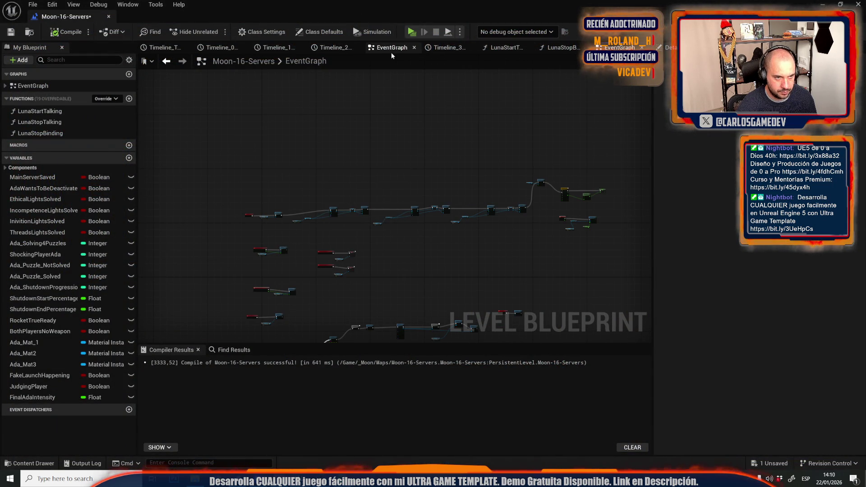
{"action": "left_click_drag", "start_coordinate": [388, 50], "coordinate": [446, 49]}
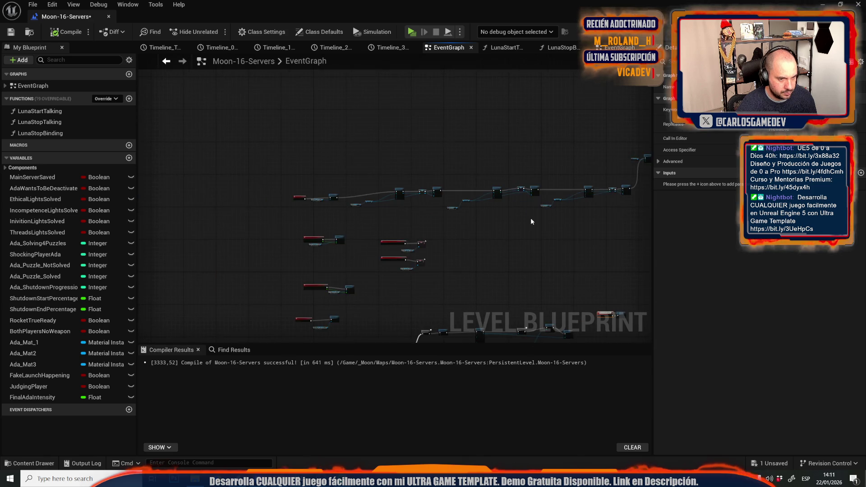
{"action": "scroll", "coordinate": [448, 190], "scroll_direction": "up", "scroll_amount": 5}
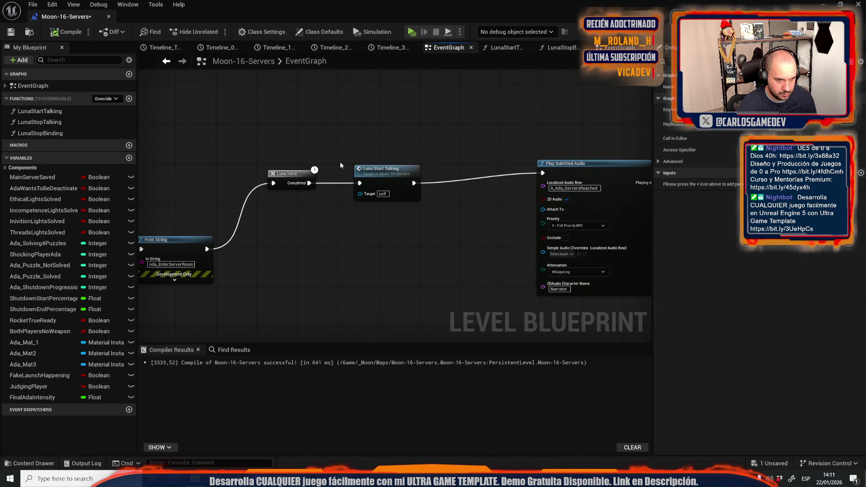
{"action": "left_click_drag", "start_coordinate": [341, 148], "coordinate": [283, 163]}
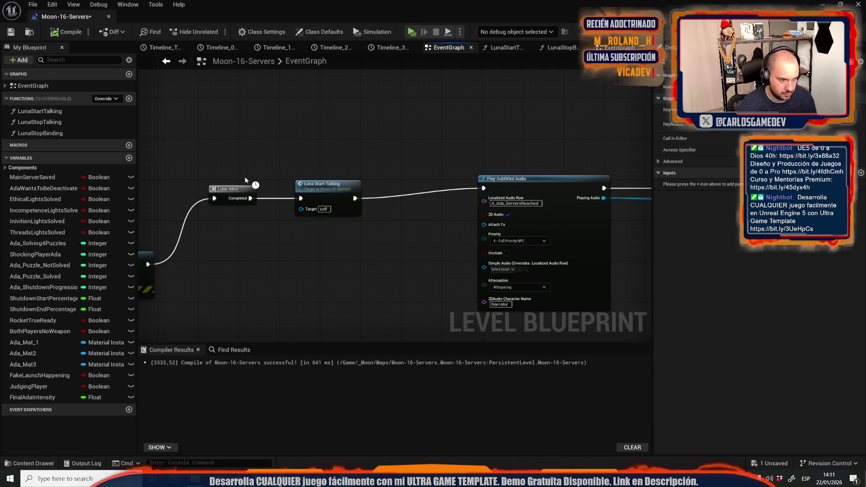
{"action": "left_click_drag", "start_coordinate": [245, 180], "coordinate": [349, 161]}
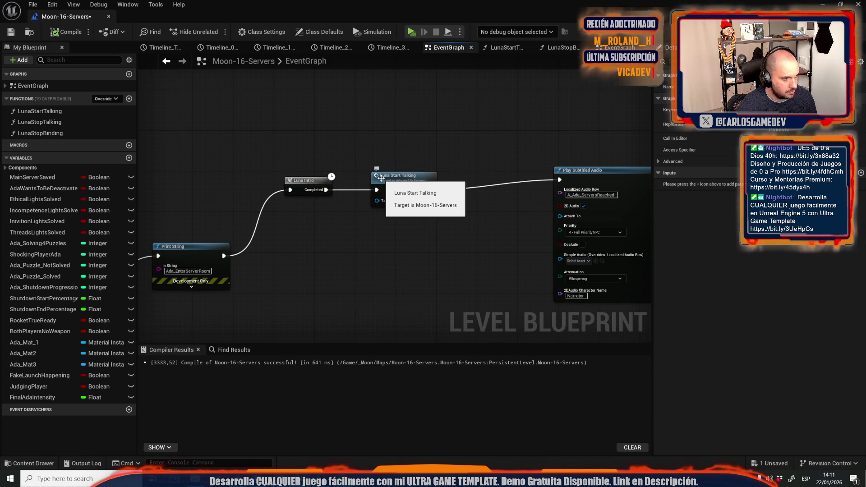
{"action": "mouse_move", "coordinate": [365, 139]}
{"action": "left_mouse_down"}
{"action": "mouse_move", "coordinate": [306, 152]}
{"action": "mouse_move", "coordinate": [299, 191]}
{"action": "left_mouse_up"}
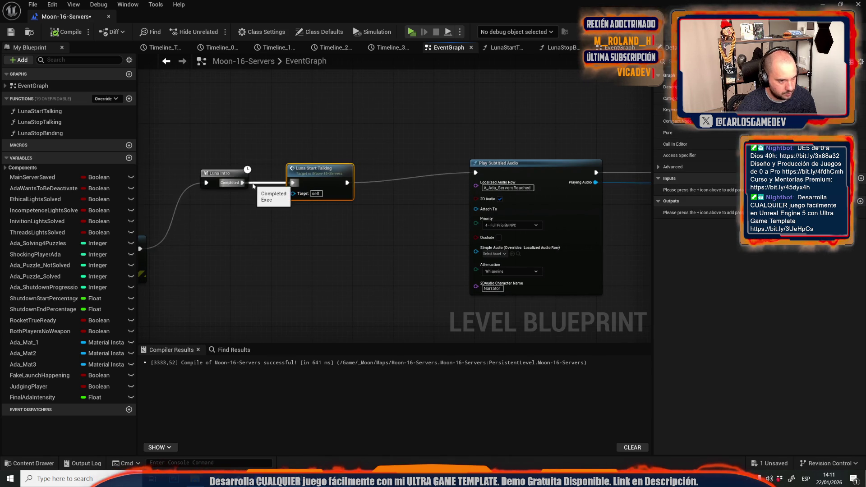
{"action": "left_click", "coordinate": [129, 146]}
{"action": "type", "text": "LunaStartTalk"}
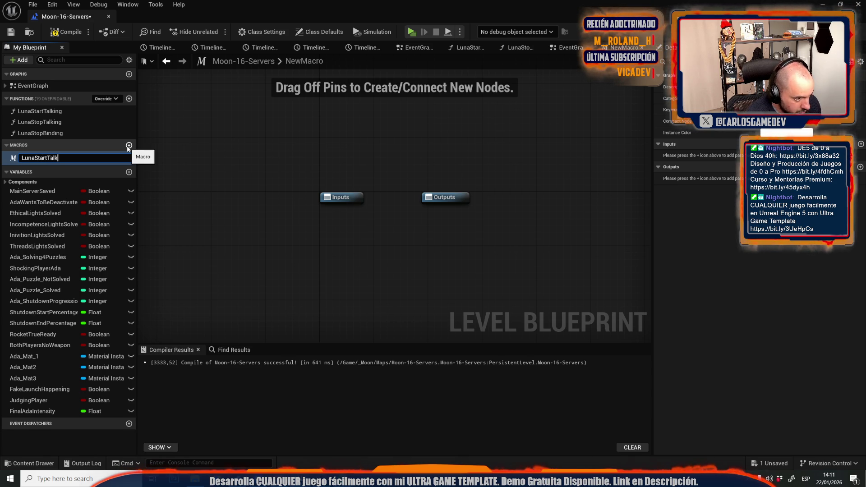
- Name the macro LunaStartTalk and give it an Exec execution input and an Out output
{"action": "key", "text": "Return"}
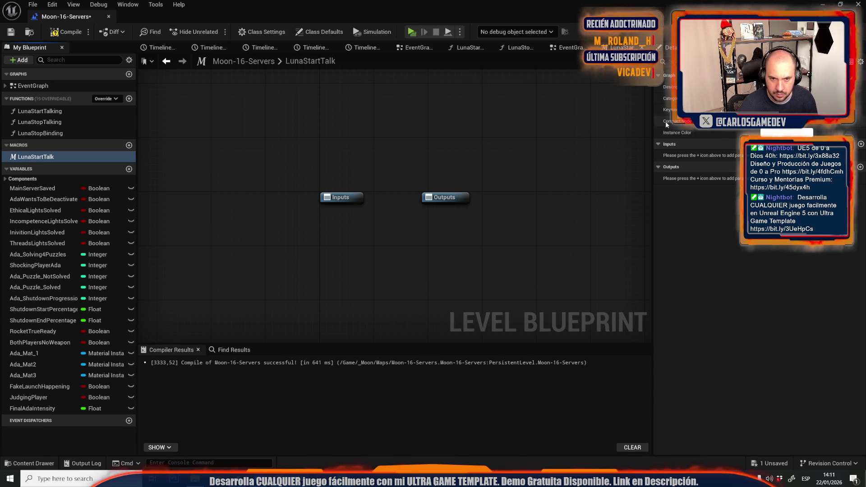
{"action": "left_click", "coordinate": [861, 144]}
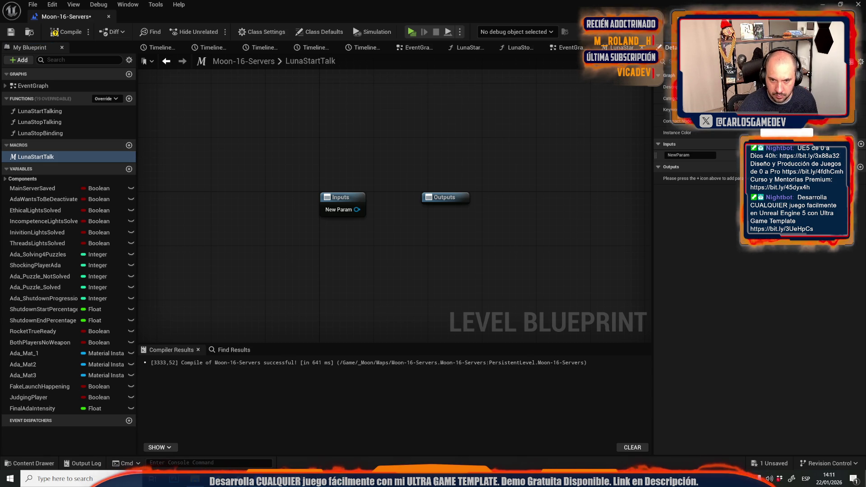
{"action": "left_click", "coordinate": [702, 156]}
{"action": "left_click", "coordinate": [748, 154]}
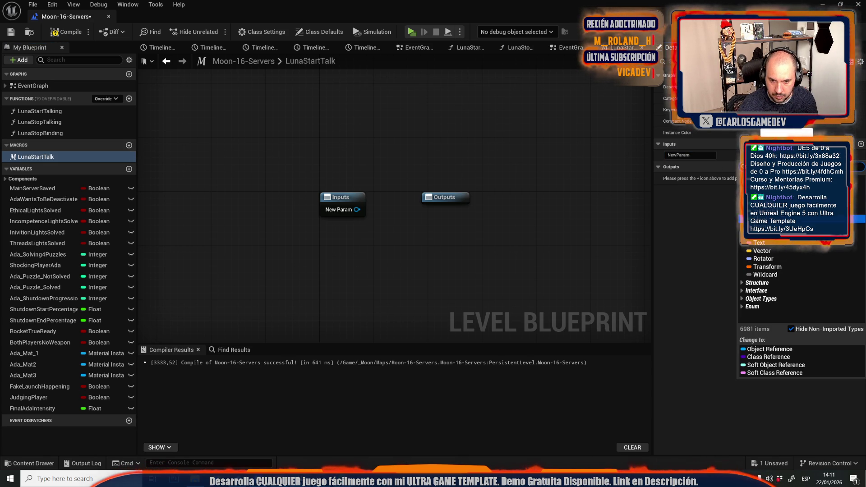
{"action": "left_click", "coordinate": [742, 179]}
{"action": "type", "text": "Exev"}
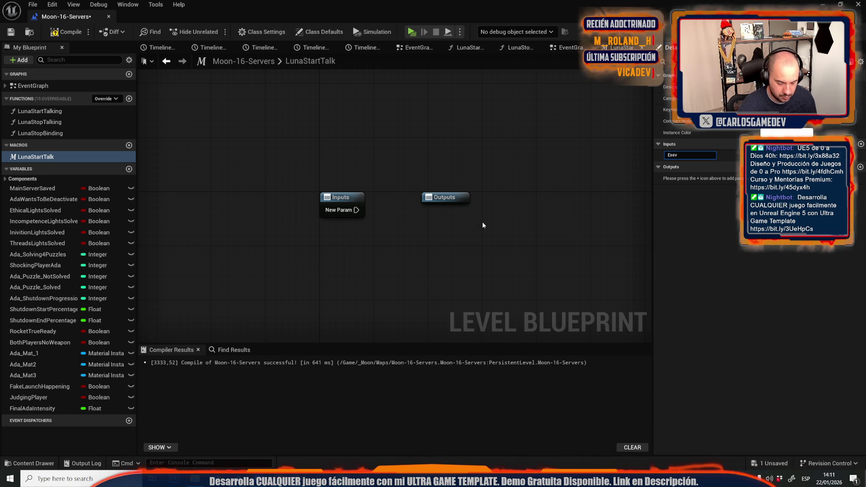
{"action": "key", "text": "BackSpace"}
{"action": "type", "text": "c"}
{"action": "key", "text": "Return"}
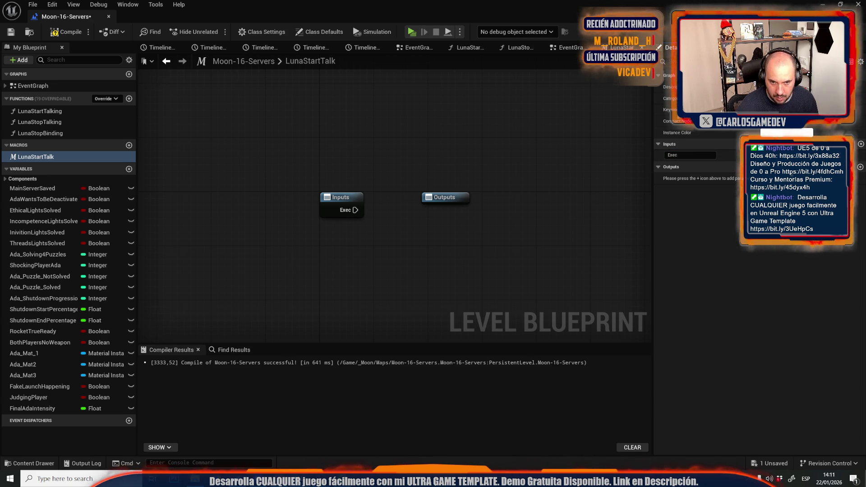
{"action": "left_click", "coordinate": [860, 167]}
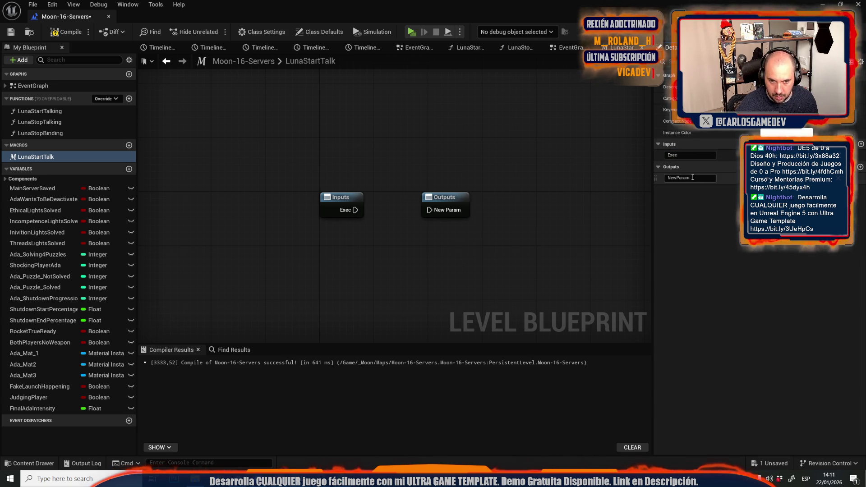
{"action": "type", "text": "E"}
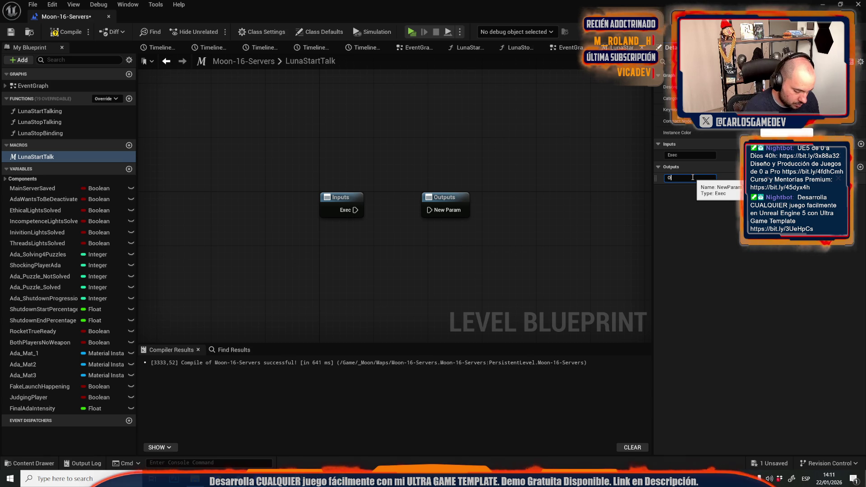
{"action": "type", "text": "ut"}
{"action": "key", "text": "Return"}
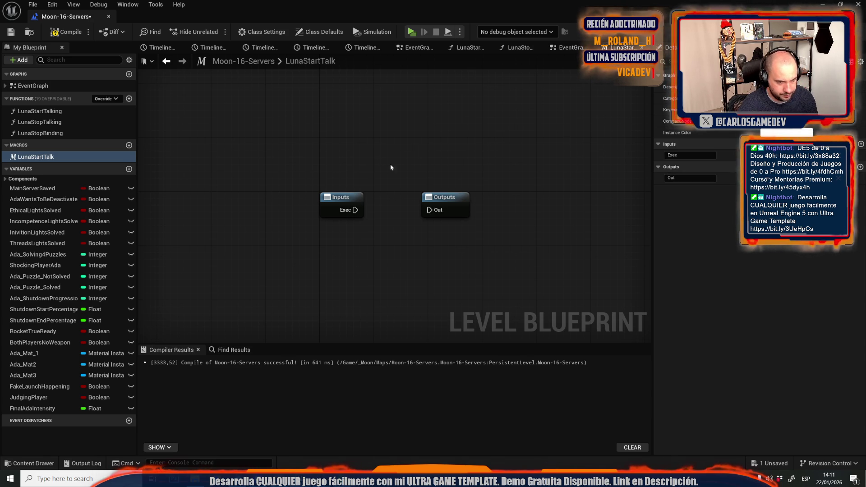
- Route Exec through a Sequence to Out and, via a 0,5 Delay, to Luna Start Talking
{"action": "left_click", "coordinate": [396, 170]}
{"action": "left_click_drag", "start_coordinate": [357, 209], "coordinate": [401, 189]}
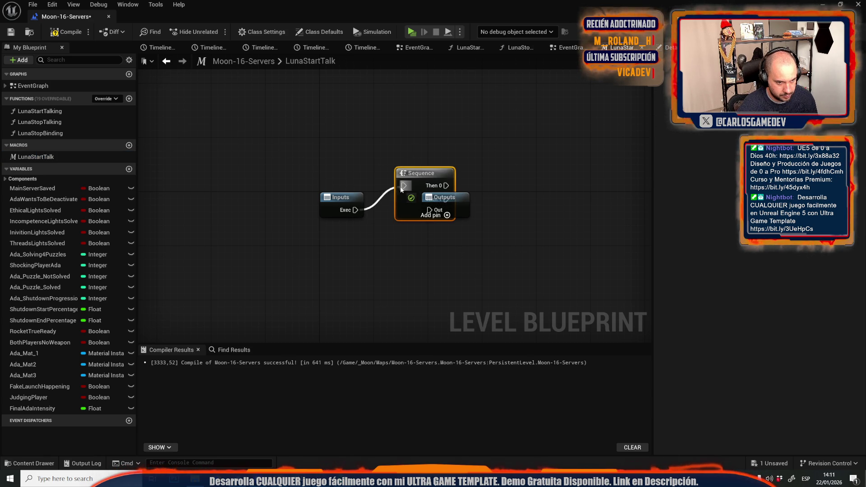
{"action": "mouse_move", "coordinate": [455, 204]}
{"action": "left_mouse_down"}
{"action": "mouse_move", "coordinate": [563, 216]}
{"action": "mouse_move", "coordinate": [550, 227]}
{"action": "mouse_move", "coordinate": [486, 219]}
{"action": "mouse_move", "coordinate": [542, 226]}
{"action": "left_mouse_up"}
{"action": "mouse_move", "coordinate": [446, 185]}
{"action": "left_mouse_down"}
{"action": "mouse_move", "coordinate": [487, 172]}
{"action": "mouse_move", "coordinate": [481, 113]}
{"action": "left_mouse_up"}
{"action": "type", "text": "delay"}
{"action": "key", "text": "Return"}
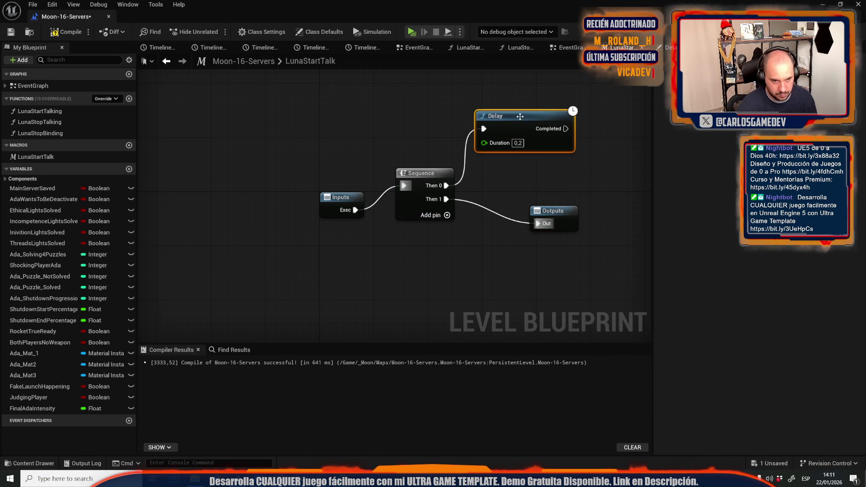
{"action": "type", "text": "0,5"}
{"action": "left_click", "coordinate": [555, 193]}
{"action": "mouse_move", "coordinate": [61, 112]}
{"action": "left_mouse_down"}
{"action": "mouse_move", "coordinate": [632, 130]}
{"action": "mouse_move", "coordinate": [602, 110]}
{"action": "mouse_move", "coordinate": [585, 130]}
{"action": "mouse_move", "coordinate": [605, 129]}
{"action": "left_mouse_up"}
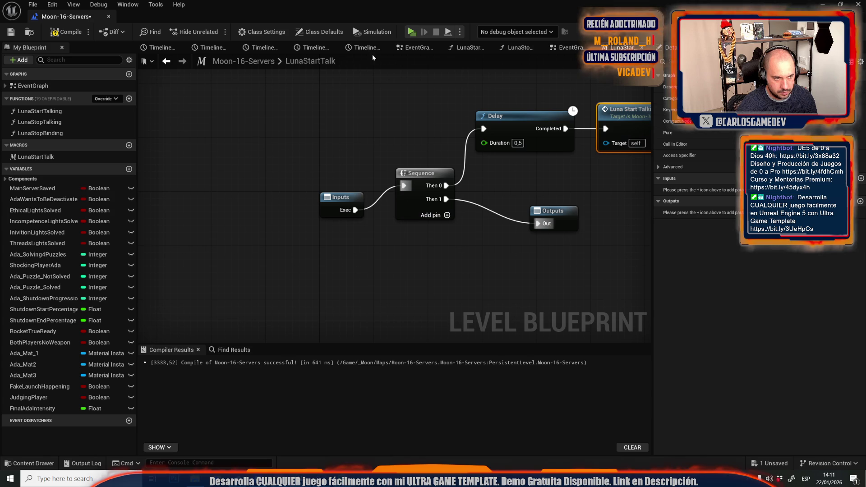
{"action": "left_click", "coordinate": [576, 51]}
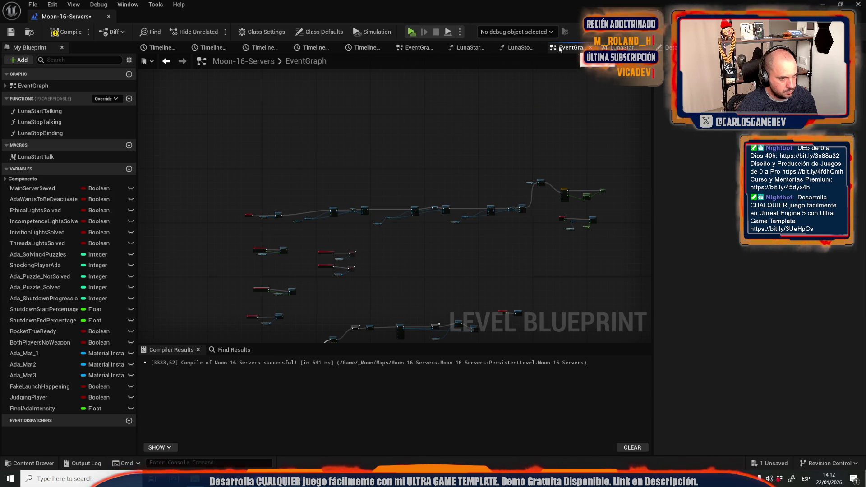
- Swap Luna Start Talking for a LunaStartTalk macro between Luna Intro and Play Subtitled Audio, then play-test
{"action": "scroll", "coordinate": [399, 208], "scroll_direction": "up", "scroll_amount": 8}
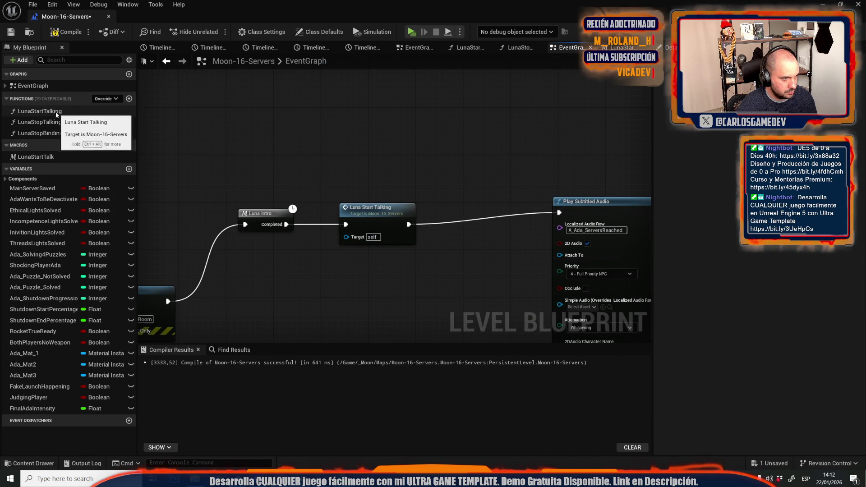
{"action": "left_click_drag", "start_coordinate": [40, 157], "coordinate": [334, 153]}
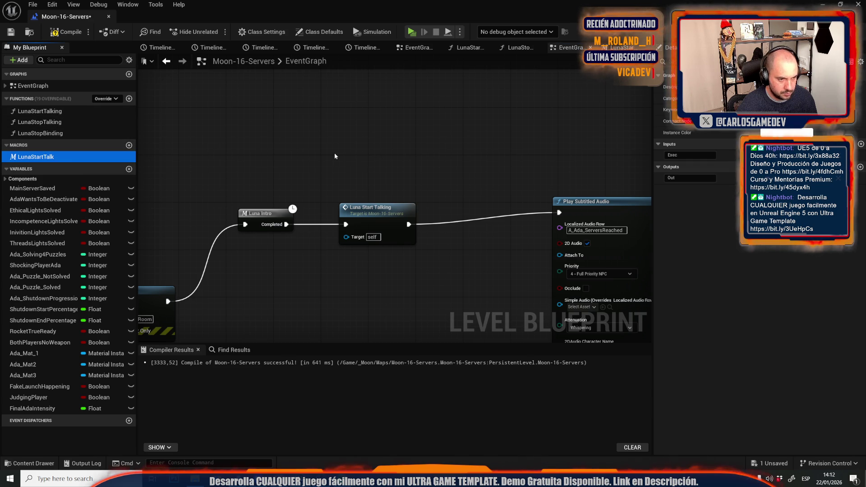
{"action": "scroll", "coordinate": [353, 175], "scroll_direction": "up", "scroll_amount": 1}
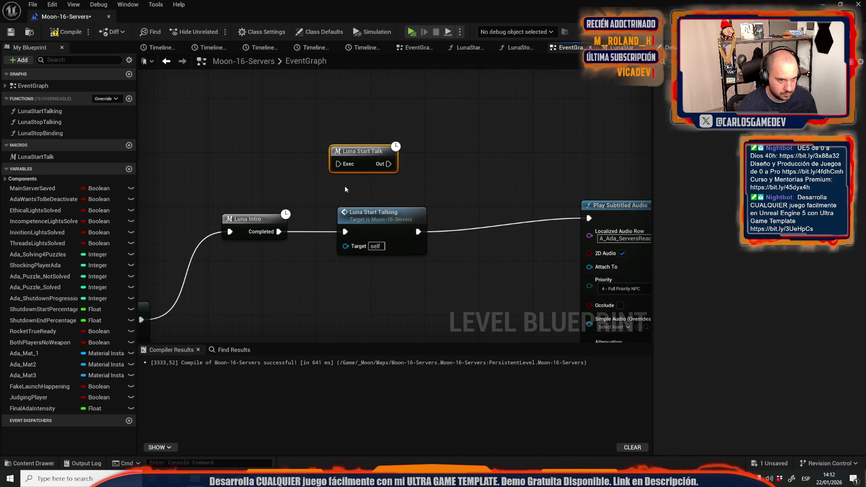
{"action": "mouse_move", "coordinate": [344, 226]}
{"action": "left_mouse_down"}
{"action": "mouse_move", "coordinate": [334, 179]}
{"action": "mouse_move", "coordinate": [352, 169]}
{"action": "left_mouse_up"}
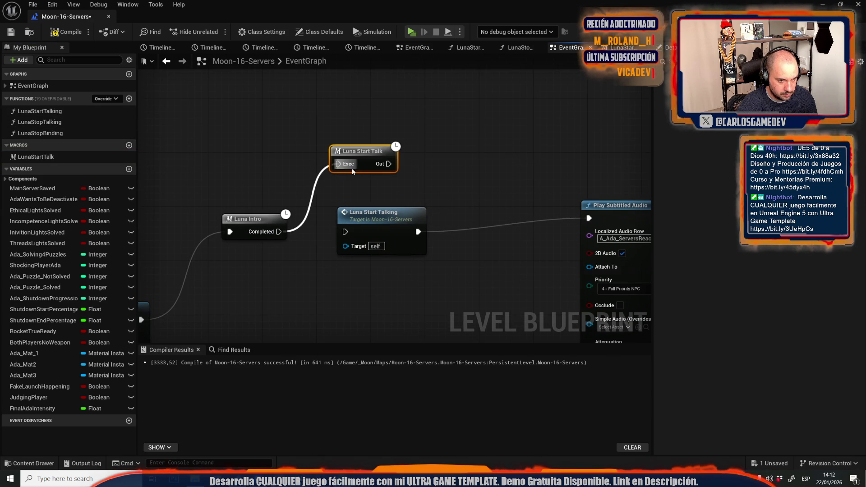
{"action": "mouse_move", "coordinate": [418, 232]}
{"action": "left_mouse_down"}
{"action": "mouse_move", "coordinate": [391, 151]}
{"action": "mouse_move", "coordinate": [391, 167]}
{"action": "mouse_move", "coordinate": [519, 275]}
{"action": "mouse_move", "coordinate": [589, 218]}
{"action": "left_mouse_up"}
{"action": "left_click", "coordinate": [406, 226]}
{"action": "key", "text": "Delete"}
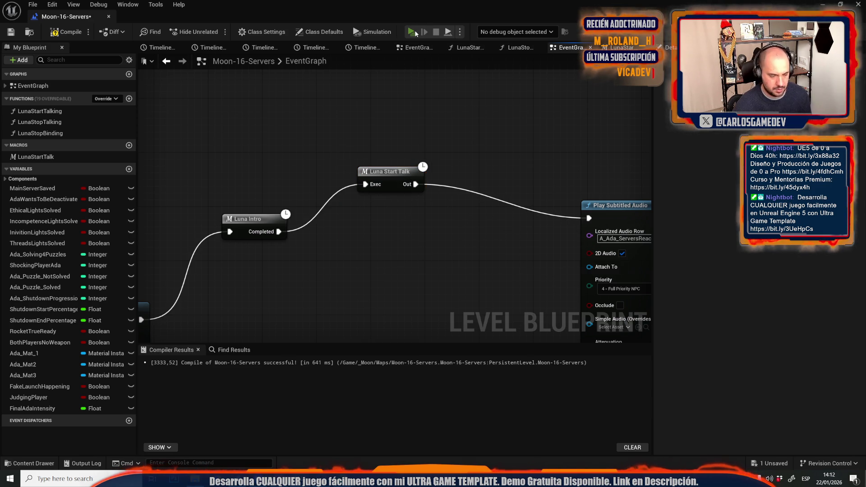
{"action": "left_click", "coordinate": [411, 32]}
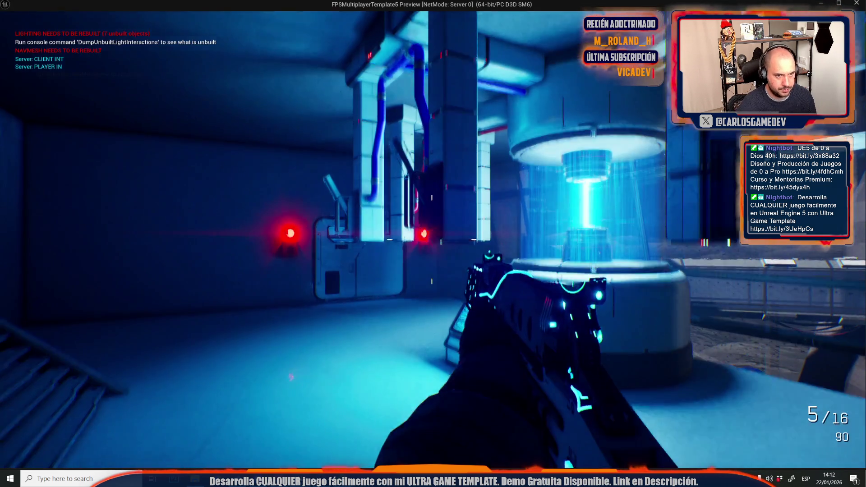